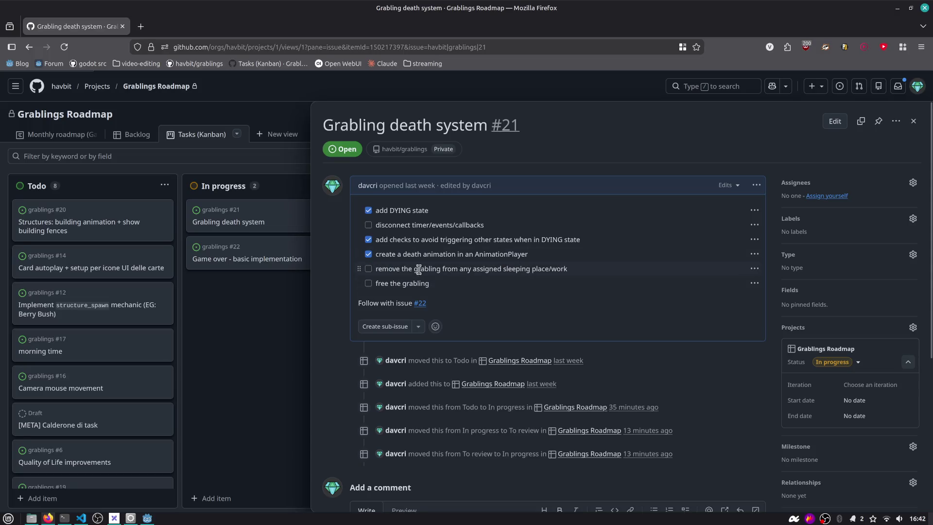
Review the 'remove the grabling from any assigned sleeping place/work' task, then return to Godot.
left_click_drag(419, 268, 566, 271)
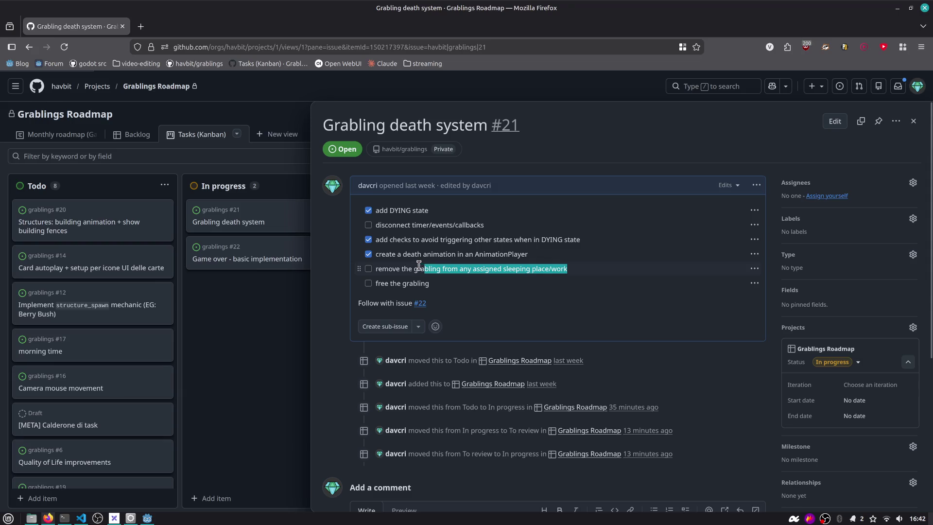
left_click(388, 280)
double_click(387, 269)
key("alt+Tab")
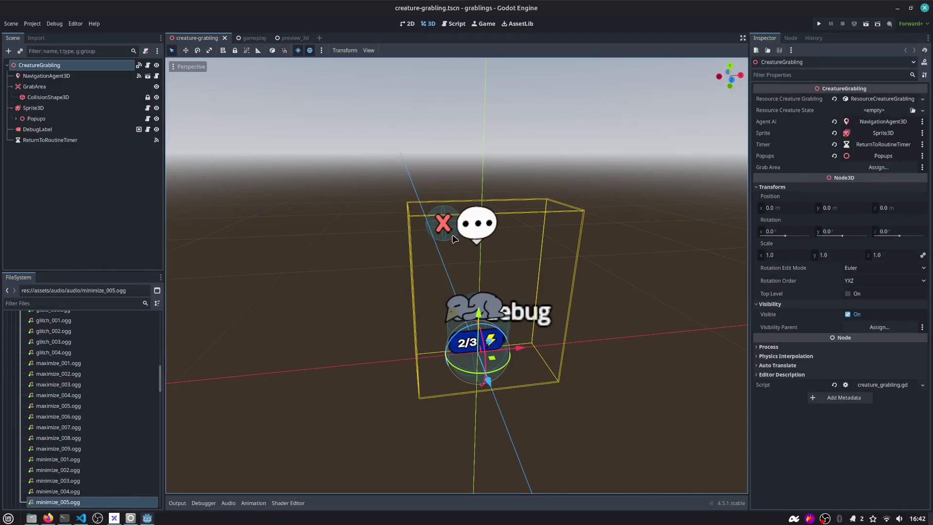
Open creature_grabling.gd and look through the DYING state's death-animation callback block.
left_click(455, 23)
double_click(341, 217)
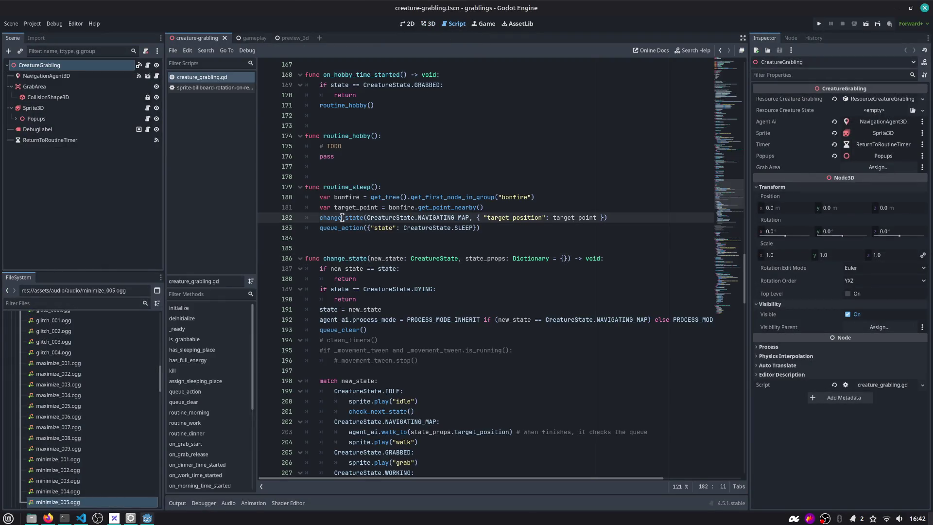
scroll(346, 229, "down", 10)
left_click(405, 237)
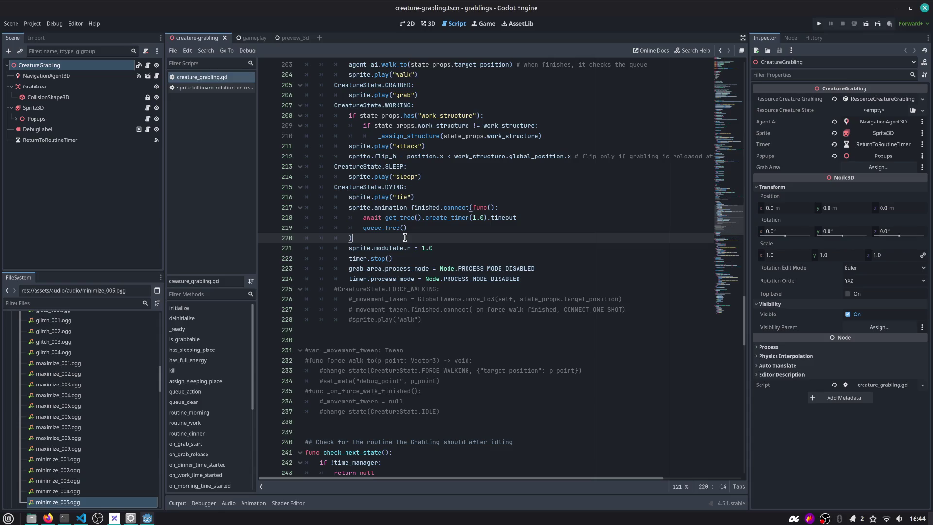
mouse_move(400, 224)
left_click(401, 297)
left_click(446, 325)
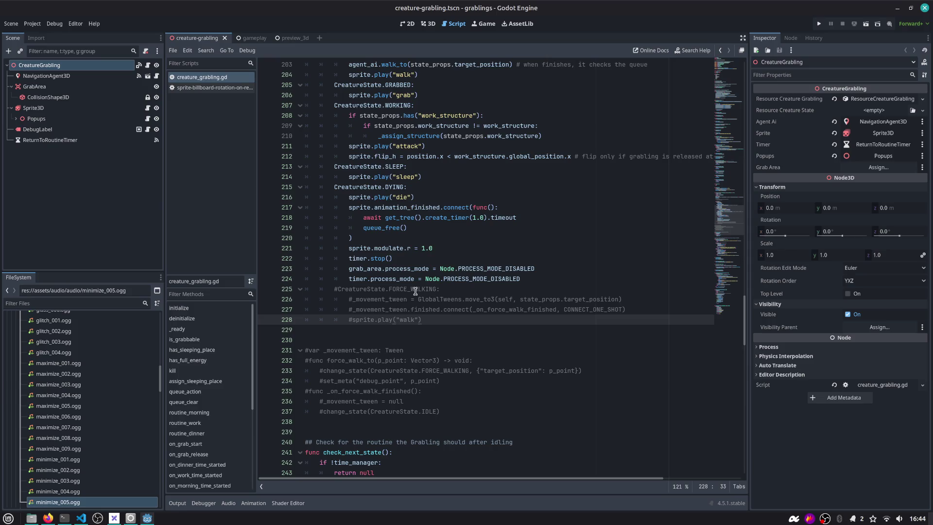
scroll(414, 291, "up", 2)
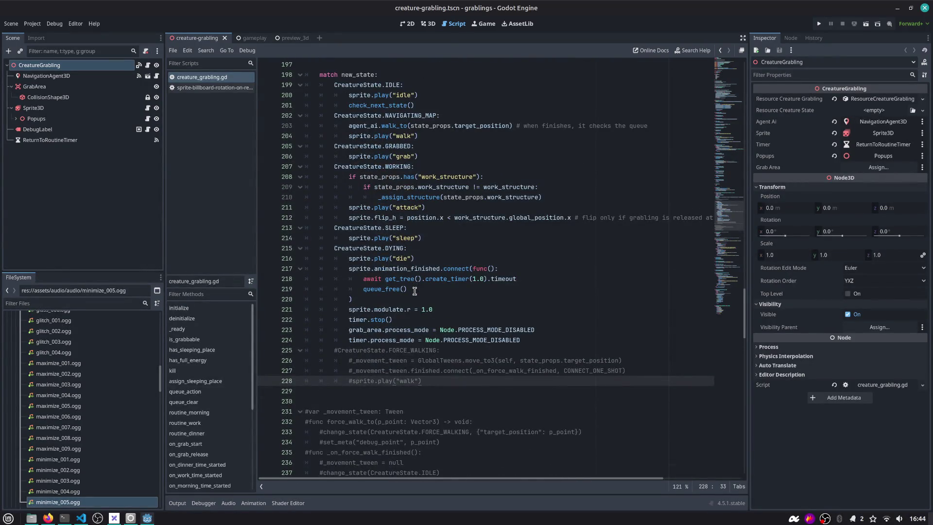
Start a new line after the callback's closing ')' on line 220, checking the issue task list.
left_click(407, 300)
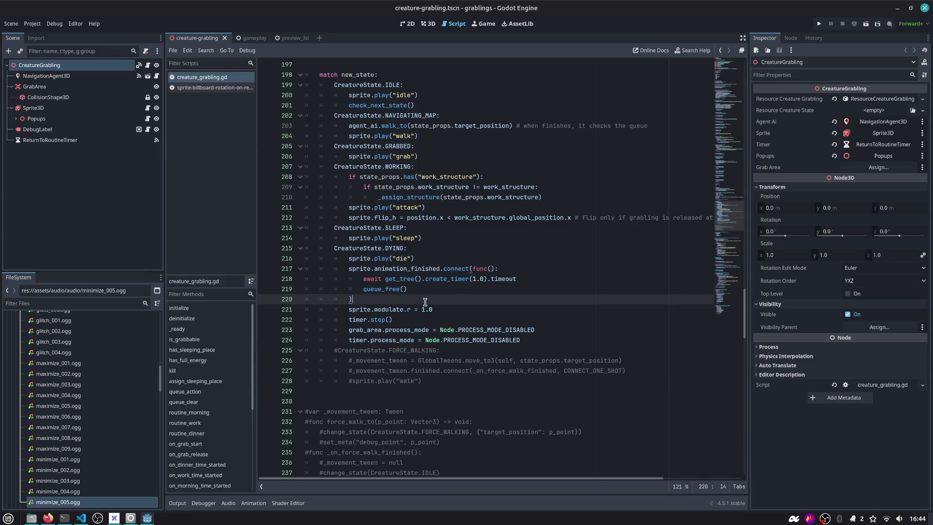
key("Return")
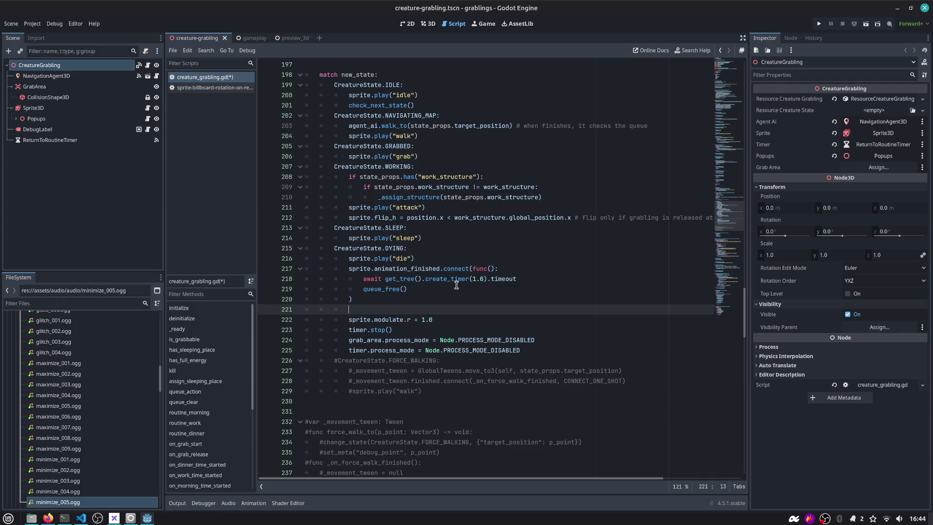
key("alt+Tab")
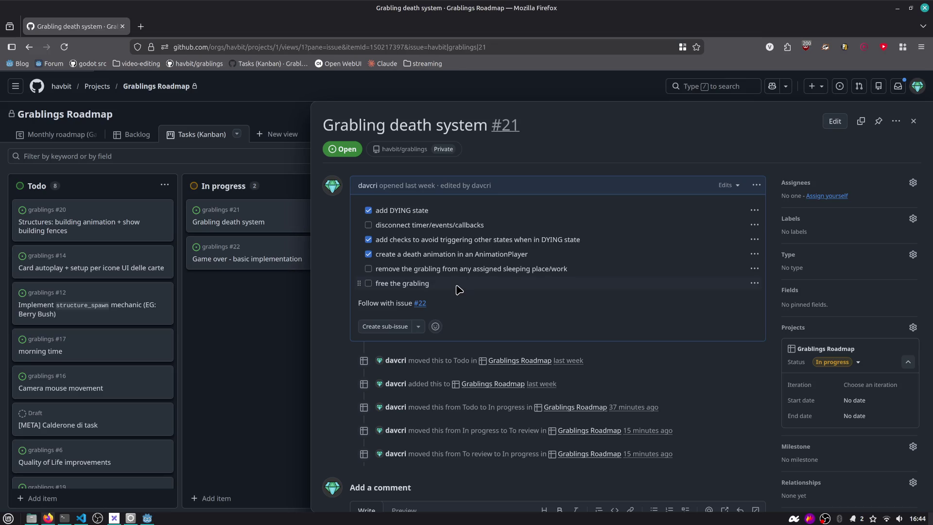
key("alt+Tab")
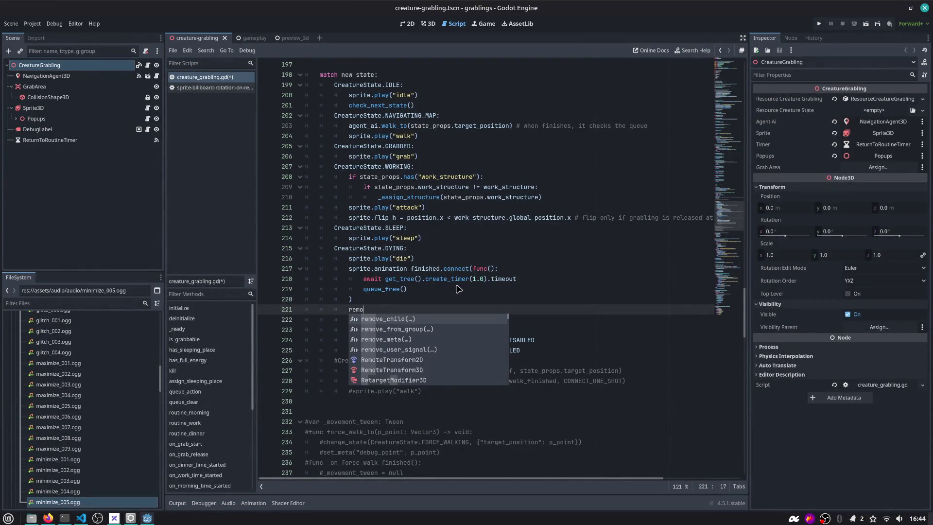
Replace the partial line with an _assign_structure(null) call and save the script.
key("BackSpace")
key("BackSpace")
type("_ass")
key("Return")
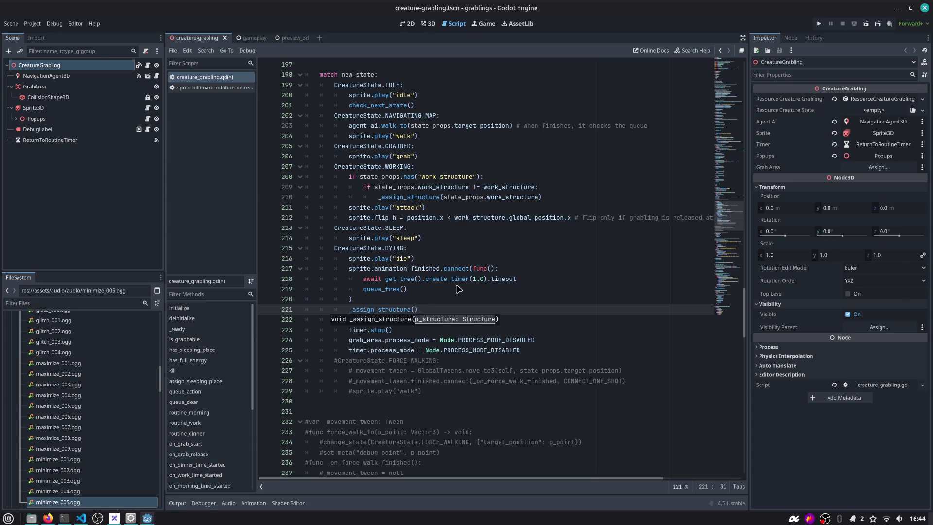
type("null")
key("ctrl+s")
Locate the _assign_structure function definition within the script.
double_click(390, 311)
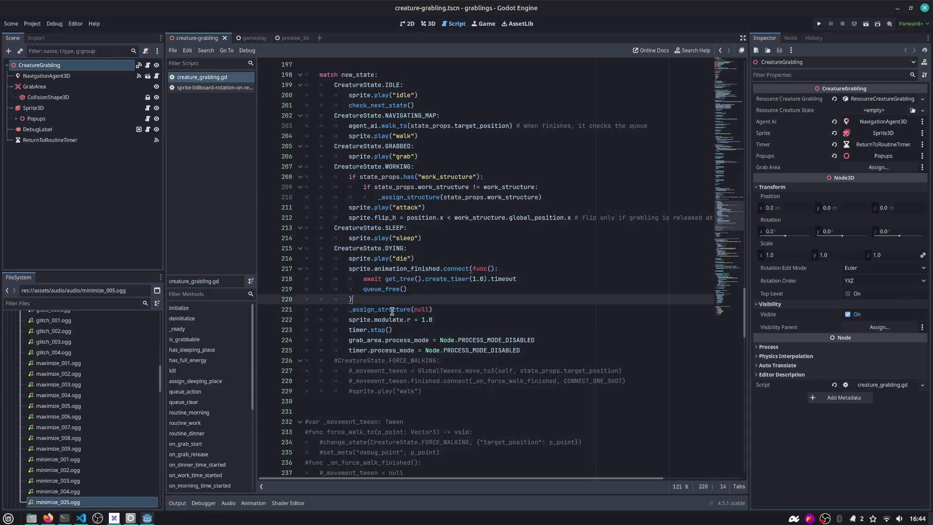
key("ctrl+f")
key("Return")
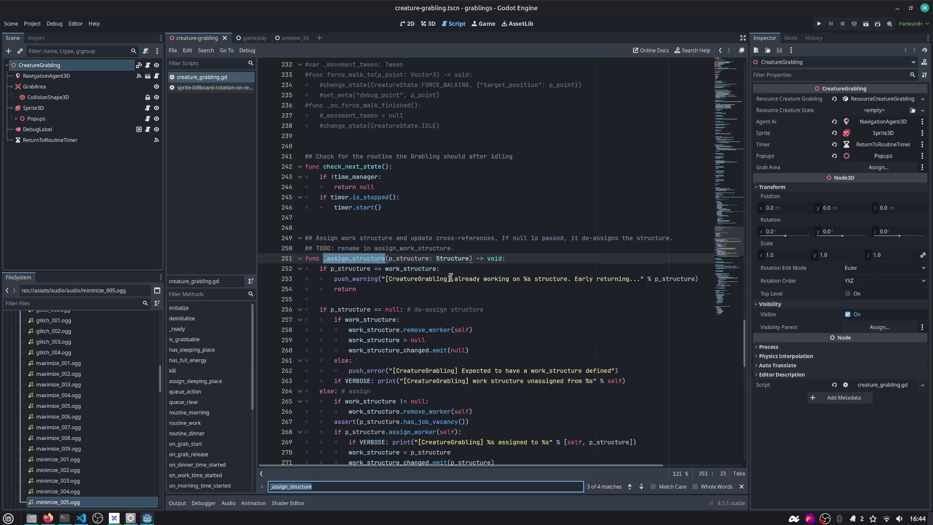
scroll(432, 281, "down", 1)
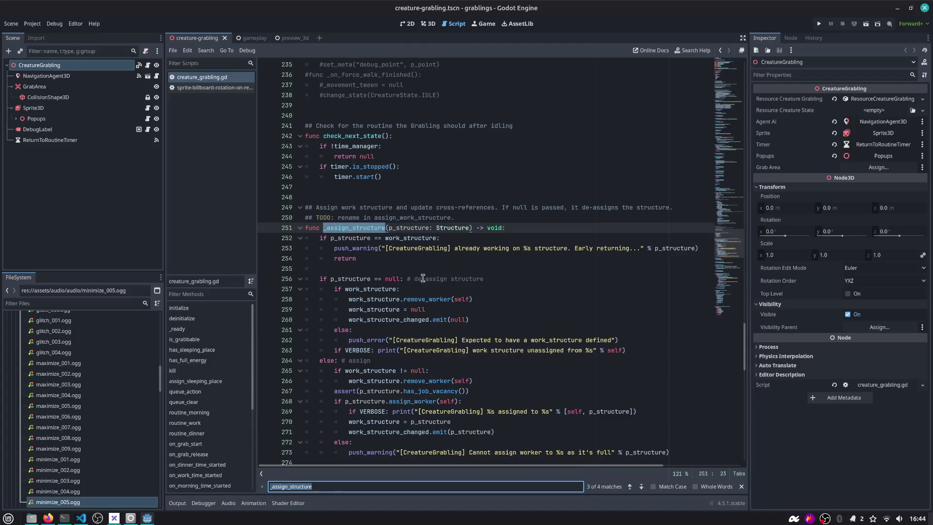
scroll(389, 243, "down", 4)
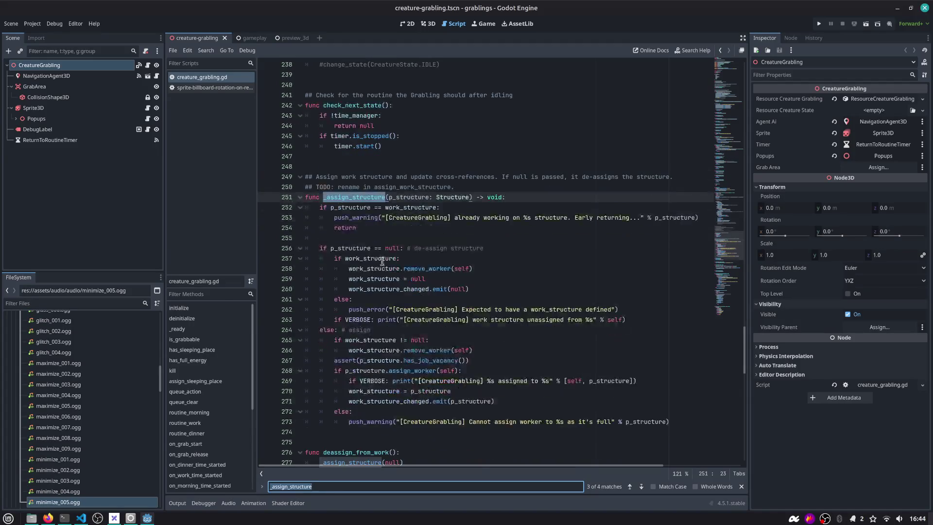
left_click(353, 107)
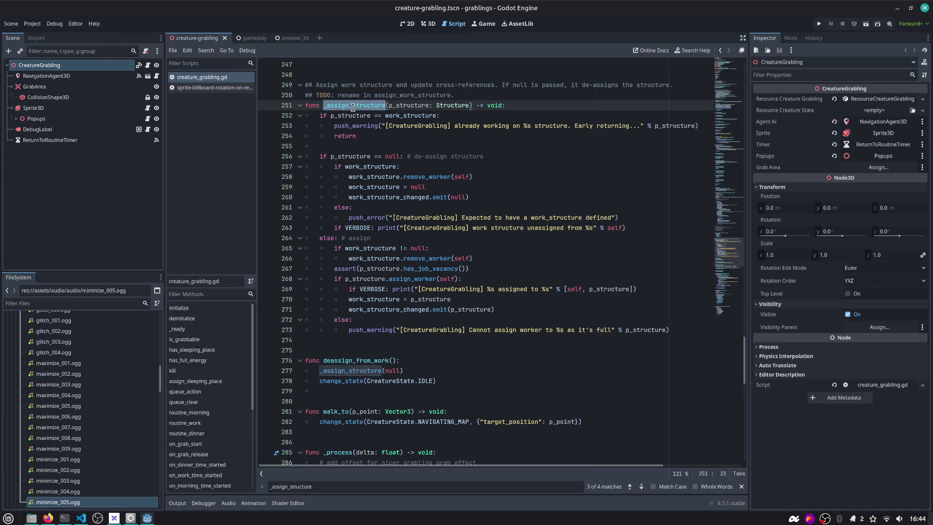
Review the rename TODO above it and search _assign_structure across the project.
key("Up")
key("Home")
key("shift+End")
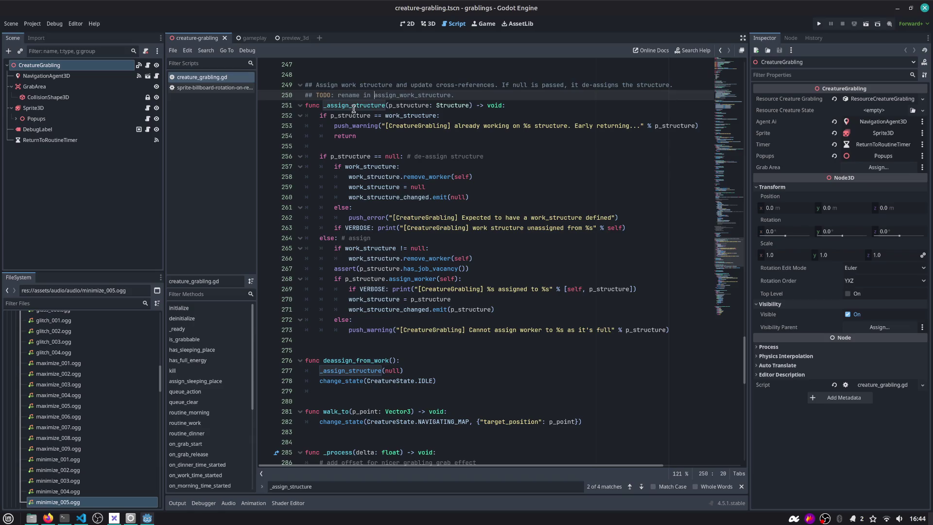
key("Down")
double_click(353, 107)
key("ctrl+shift+f")
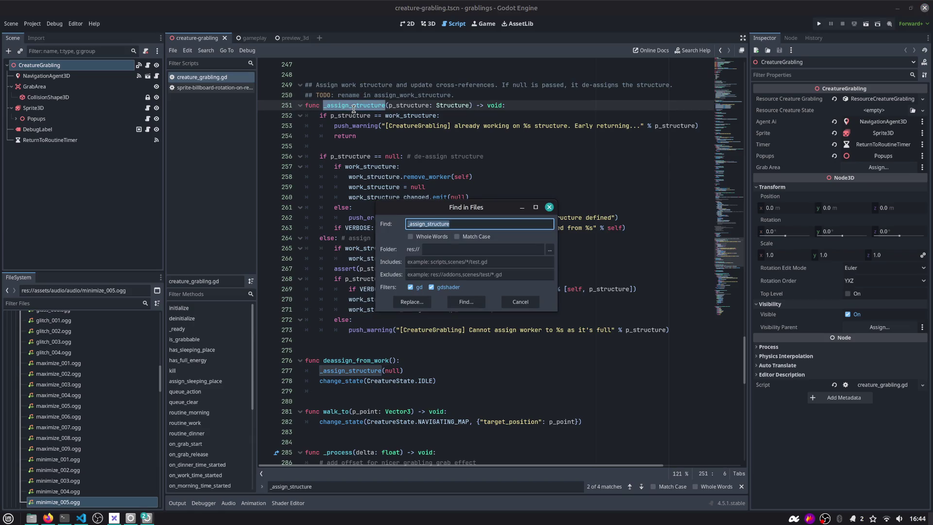
Run the project-wide _assign_structure search, showing 8 matches in 2 files.
key("Tab")
key("Tab")
key("Tab")
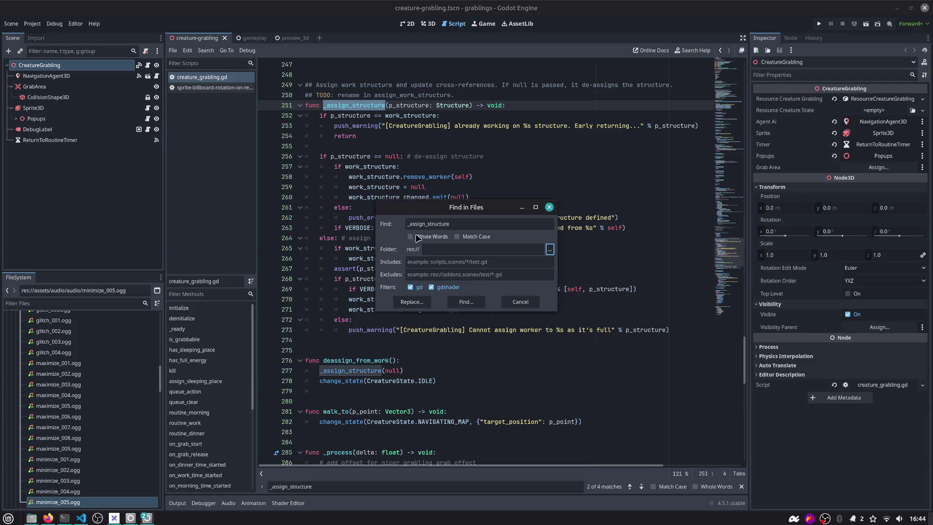
key("Escape")
key("ctrl+shift+f")
key("Return")
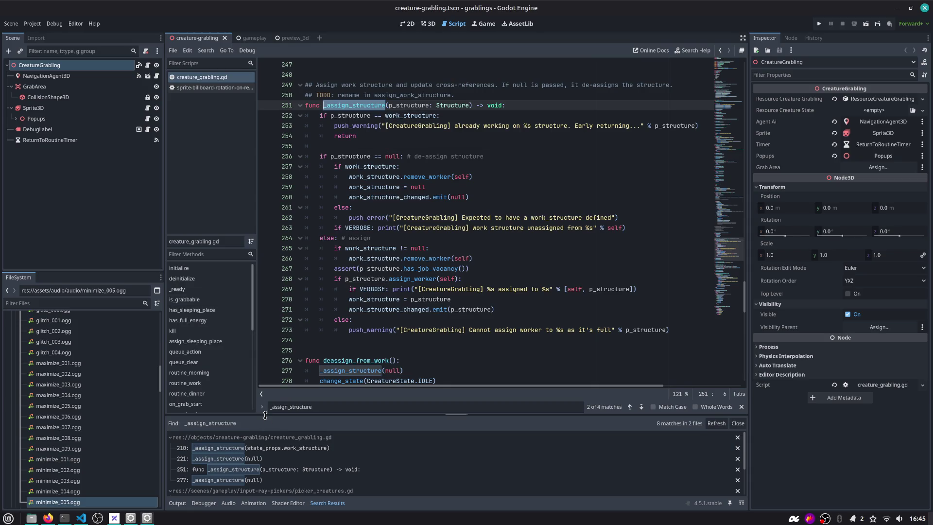
left_click_drag(267, 415, 260, 313)
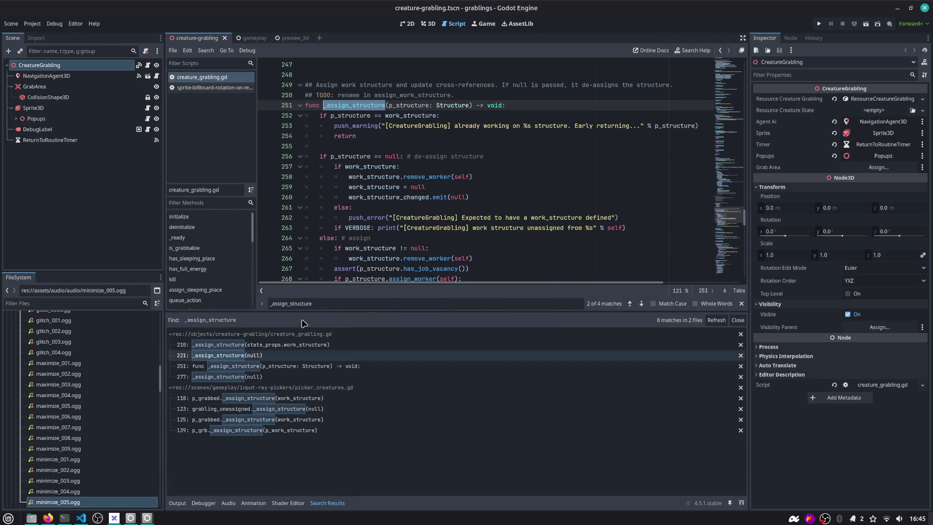
Enter assign_work_structure as the Replace in Files replacement name.
key("ctrl+shift+r")
left_click(425, 231)
type("assign_work_structure")
double_click(444, 229)
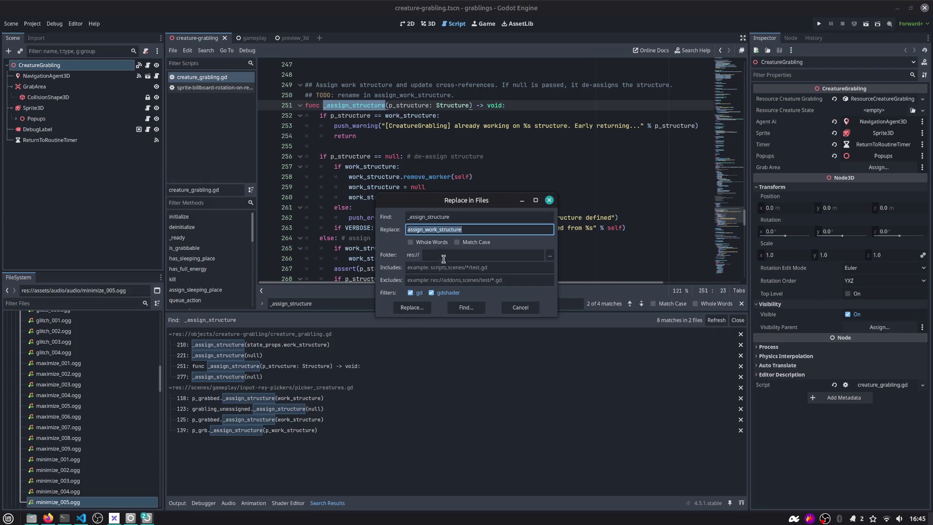
Change the replacement name from assign_work_structure to set_work_structure.
left_click(443, 269)
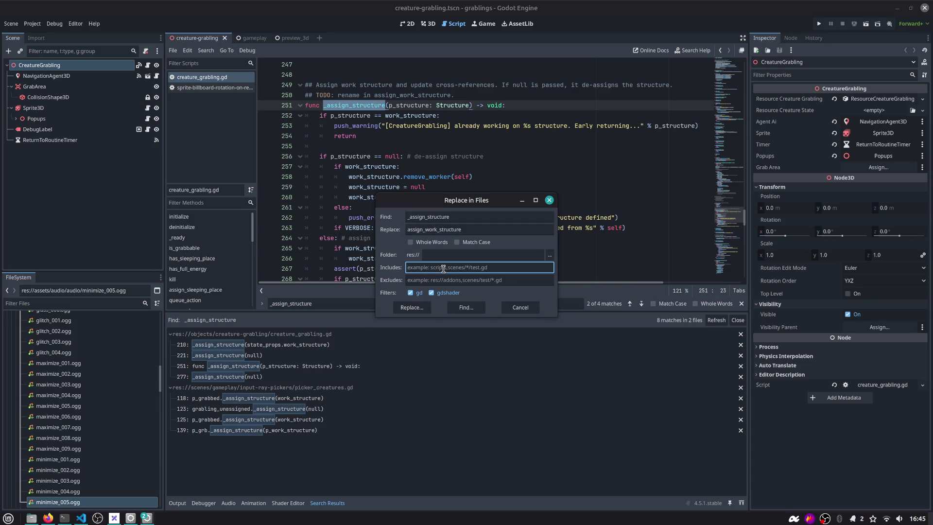
left_click(422, 230)
key("shift+Home")
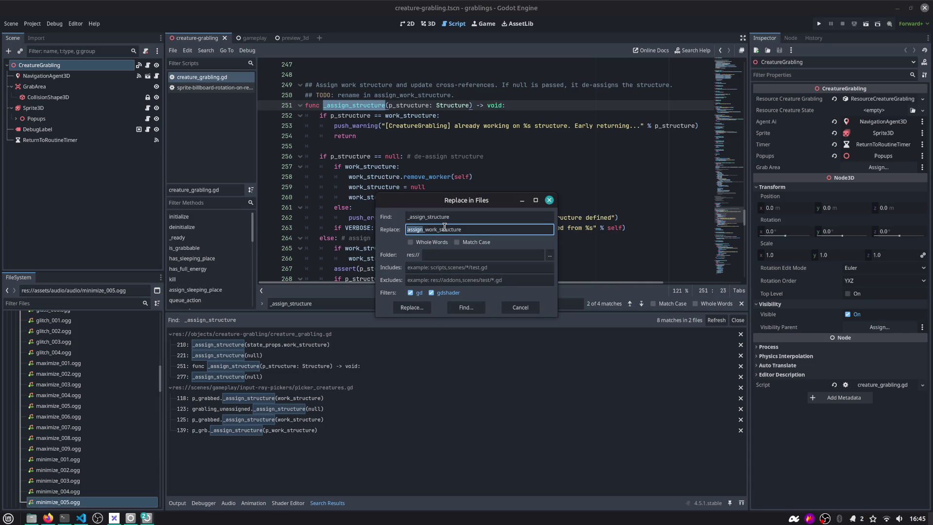
type("set")
left_click(455, 266)
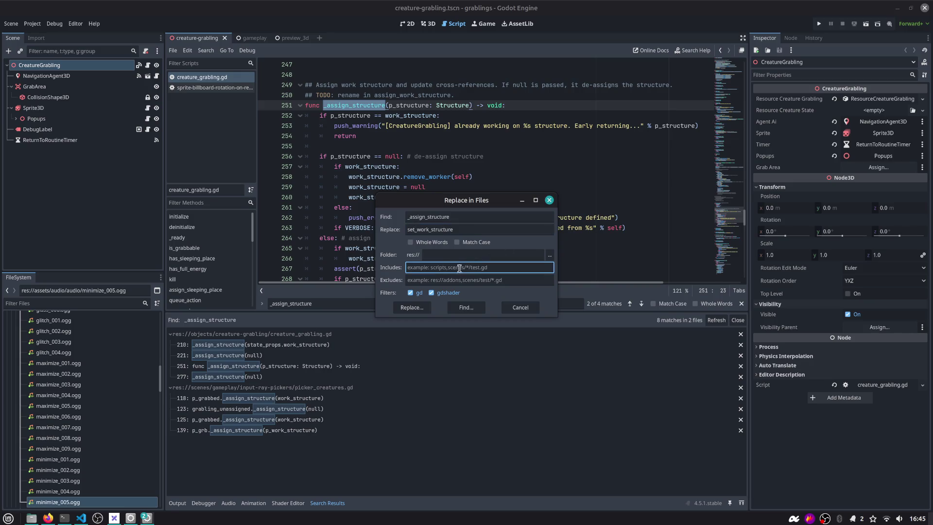
double_click(432, 229)
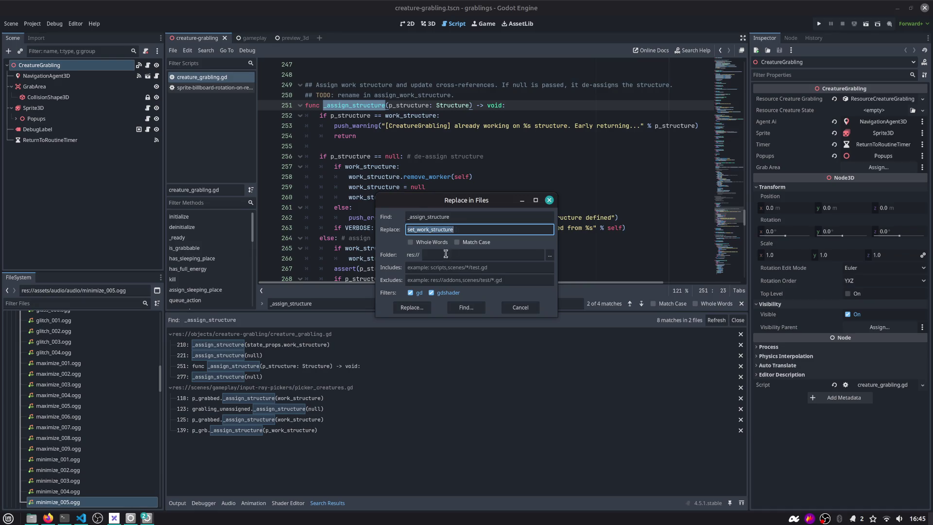
left_click(438, 268)
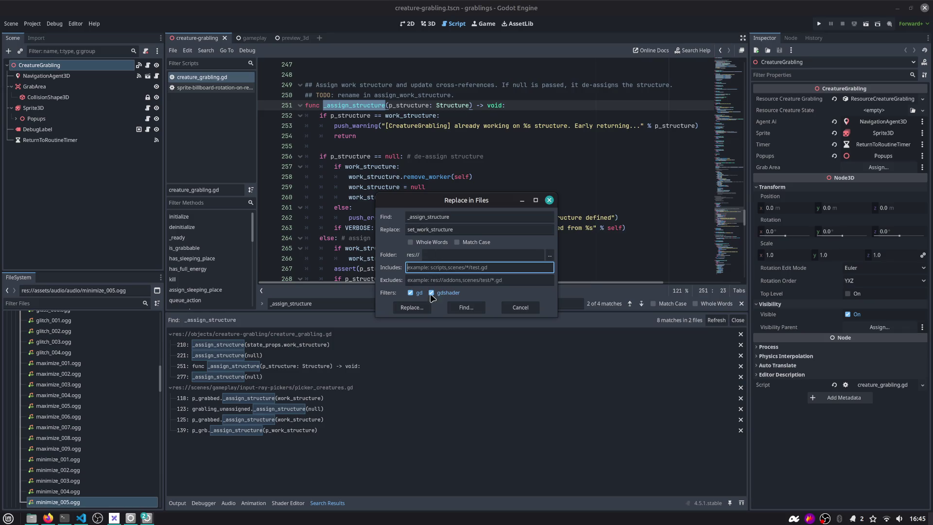
List all 8 _assign_structure matches to be replaced with set_work_structure.
left_click(424, 308)
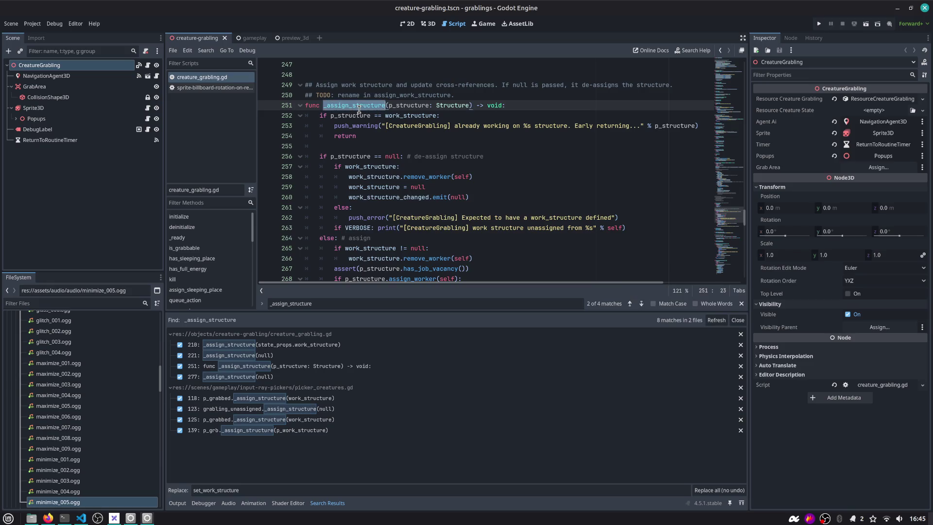
key("ctrl+shift+r")
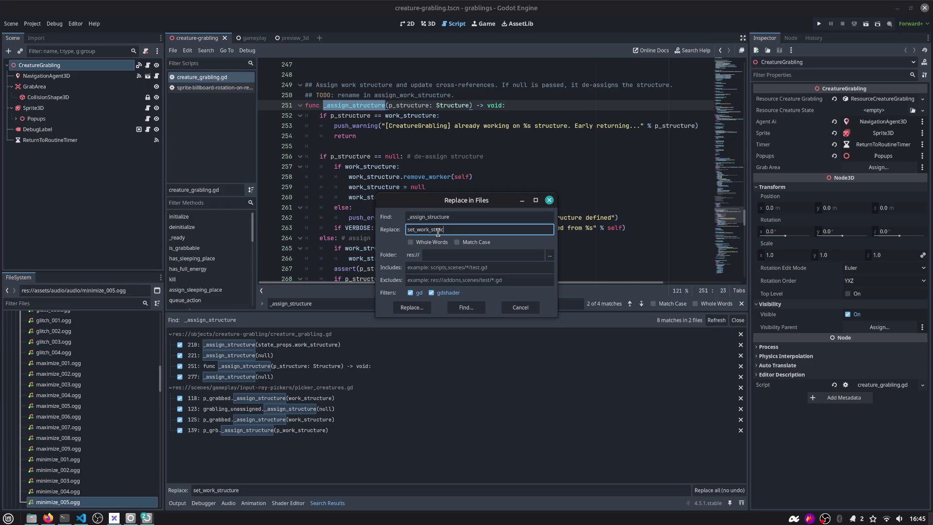
left_click(423, 306)
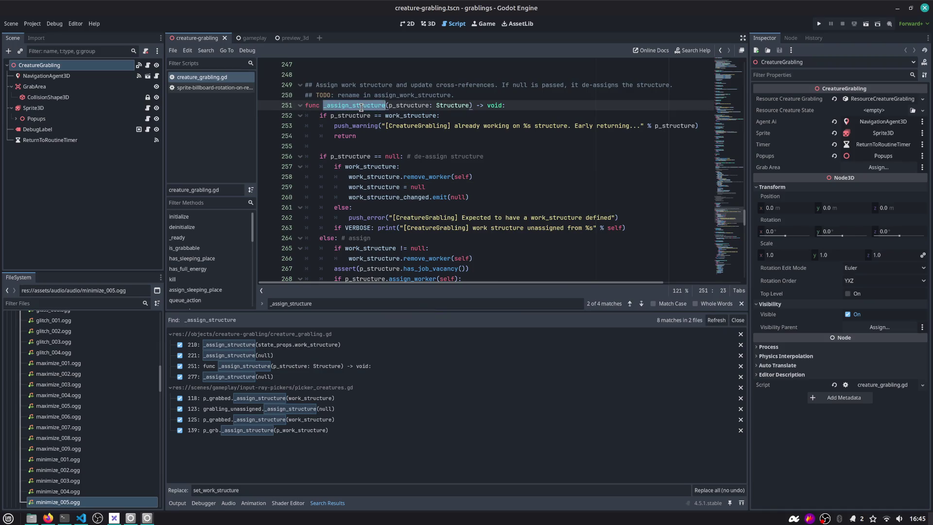
key("alt+Tab")
key("alt+Tab")
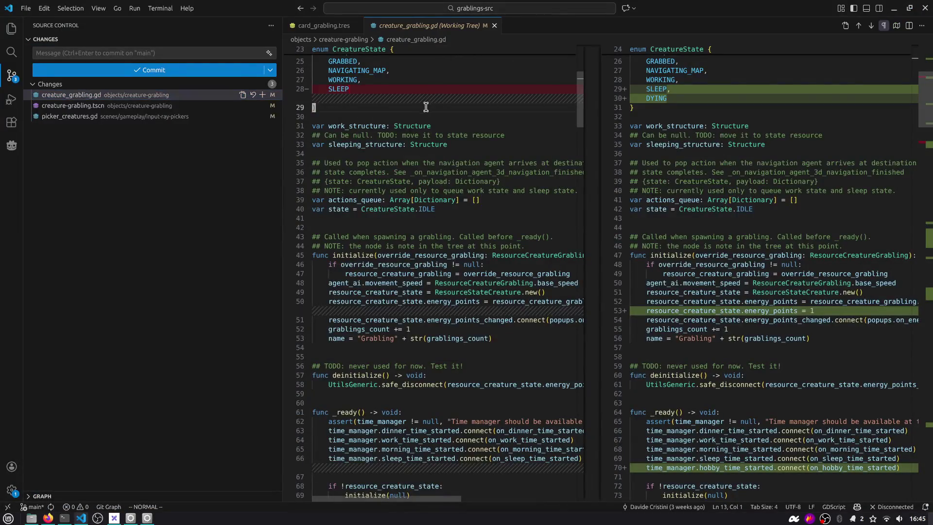
Search the project for _assign_structure in VS Code and open the first match.
key("ctrl+shift+f")
type("_assign_")
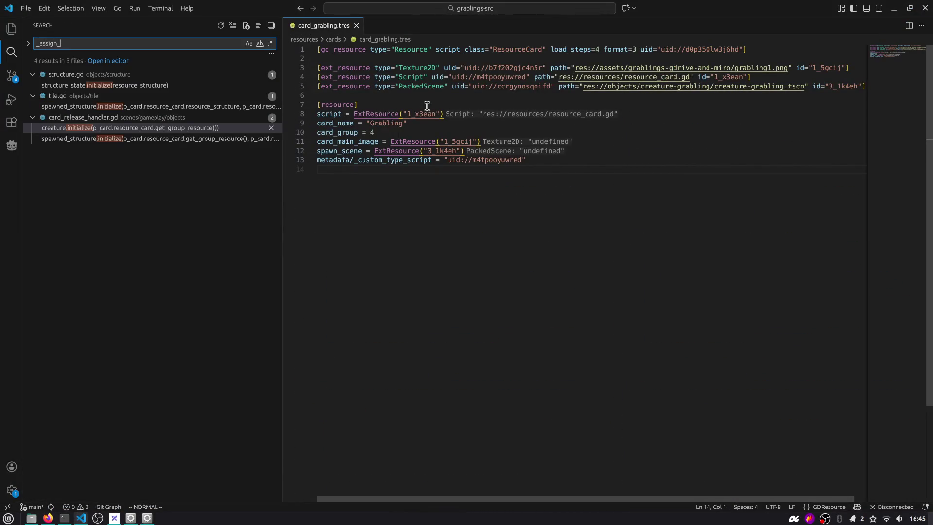
type("structure")
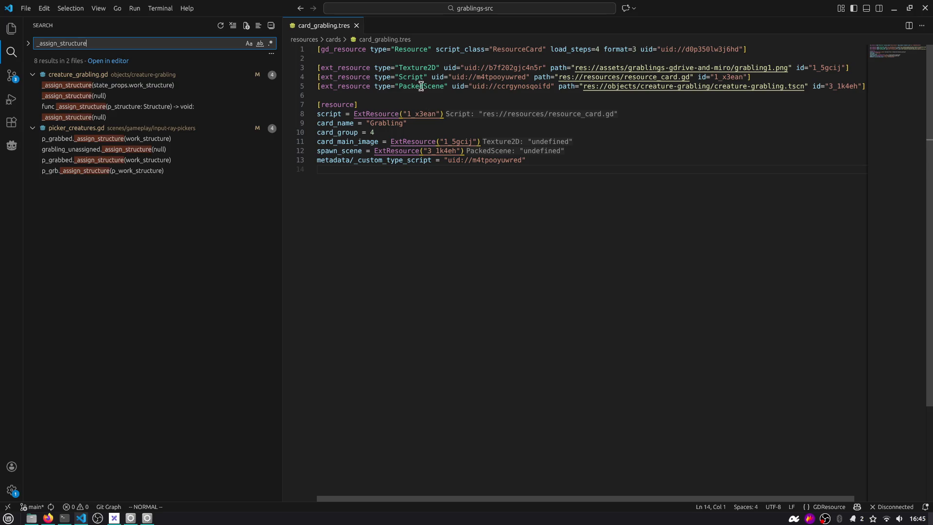
left_click(167, 87)
left_click(415, 281)
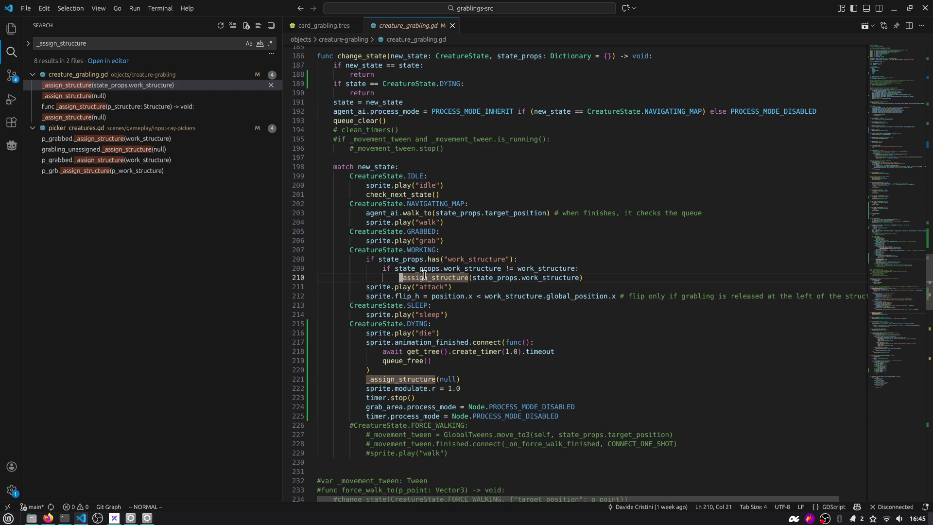
Replace all 8 occurrences with set_work_structure, then return to Godot.
left_click(29, 43)
left_click(72, 58)
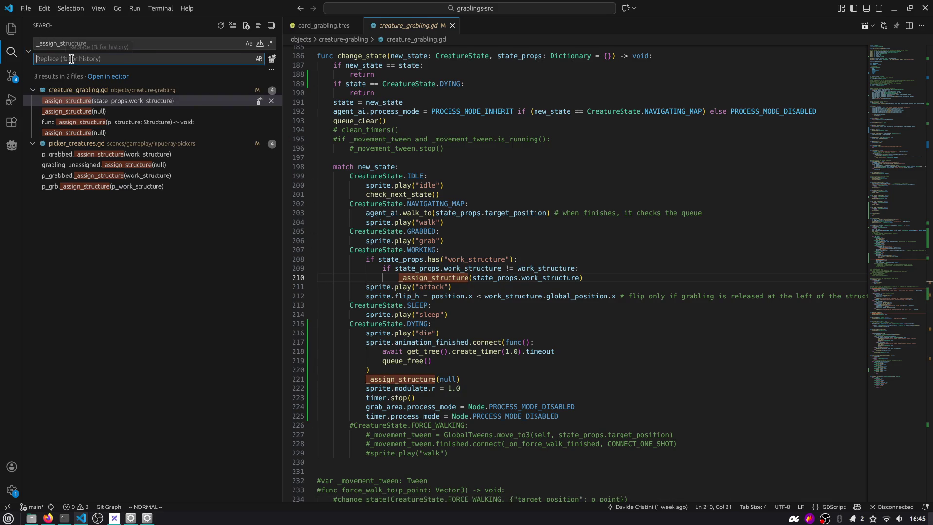
type("set_work_")
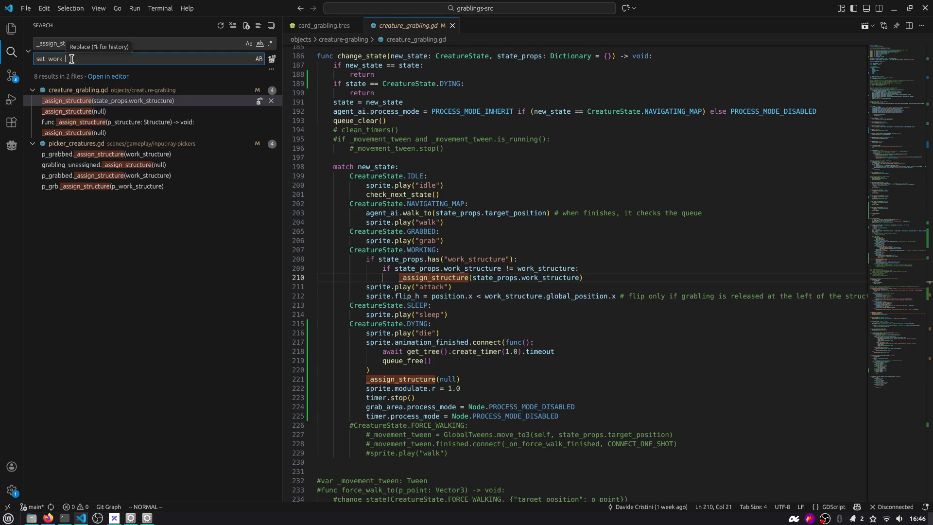
type("structure")
left_click(271, 59)
left_click(469, 205)
key("alt+Tab")
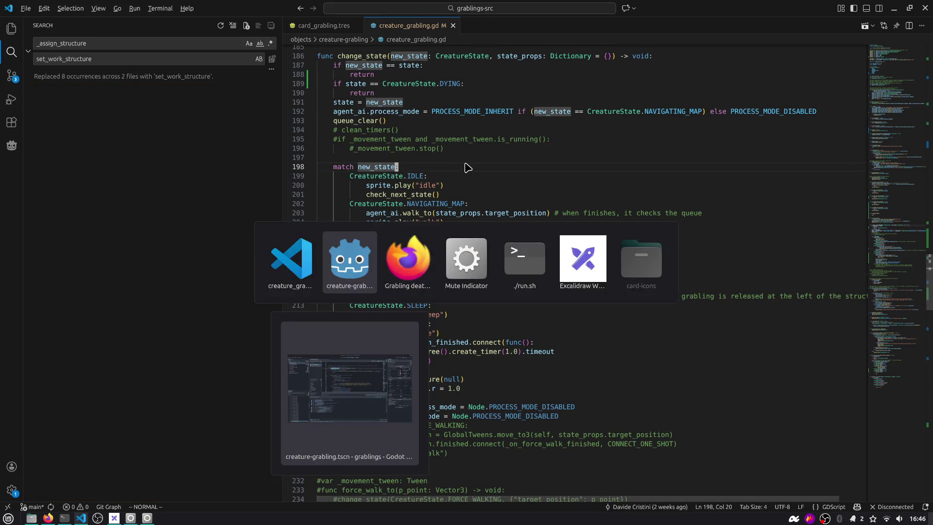
left_click(470, 200)
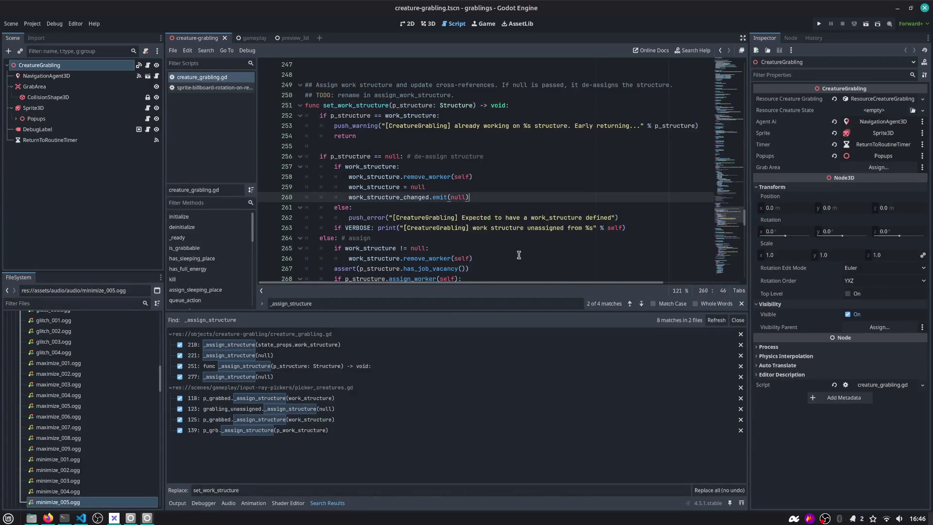
Refresh search results to confirm no _assign_structure matches remain, and close the find bar.
left_click(715, 321)
left_click(515, 302)
key("ctrl+a")
key("BackSpace")
left_click(741, 303)
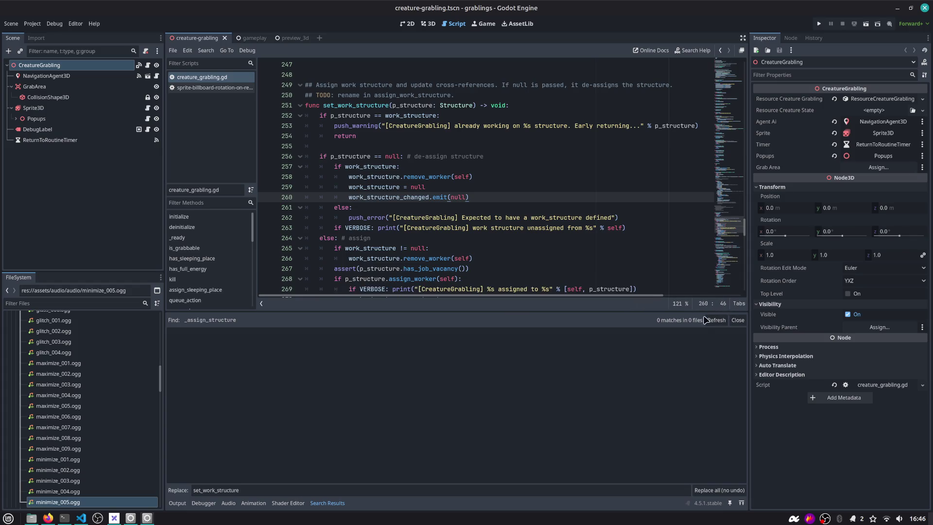
left_click_drag(668, 311, 668, 394)
Inspect the renamed set_work_structure function and its p_structure parameter.
left_click(474, 268)
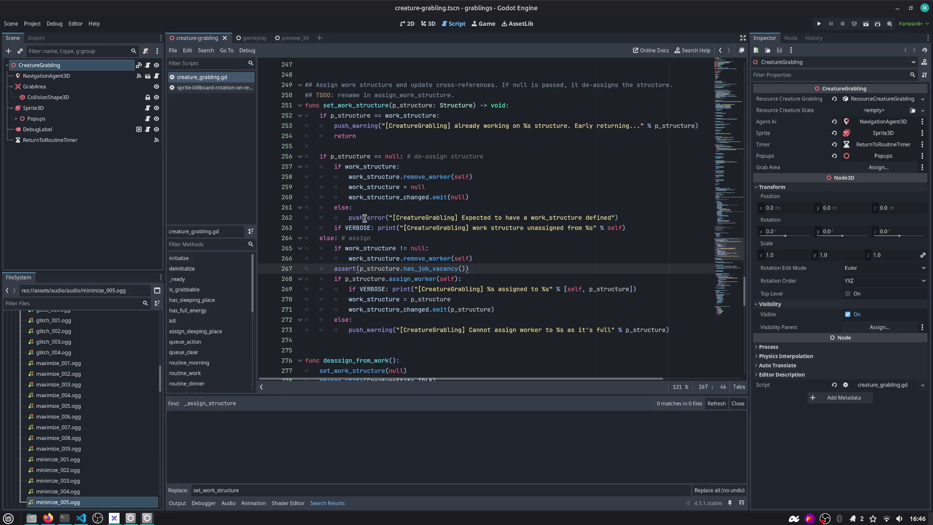
double_click(372, 268)
key("Right")
scroll(358, 193, "up", 6)
left_click(357, 186)
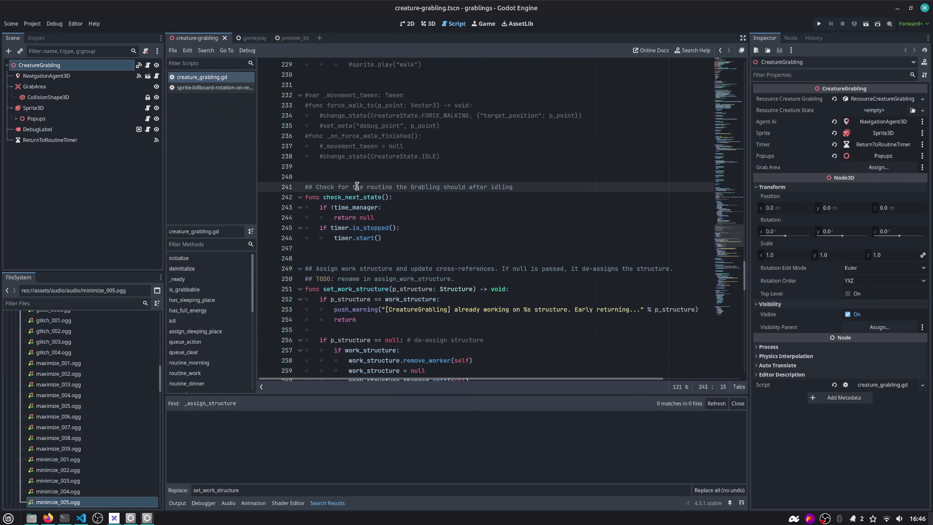
Jump to change_state and check the DYING branch's set_work_structure(null) call.
key("ctrl+alt+f")
type("change")
key("Return")
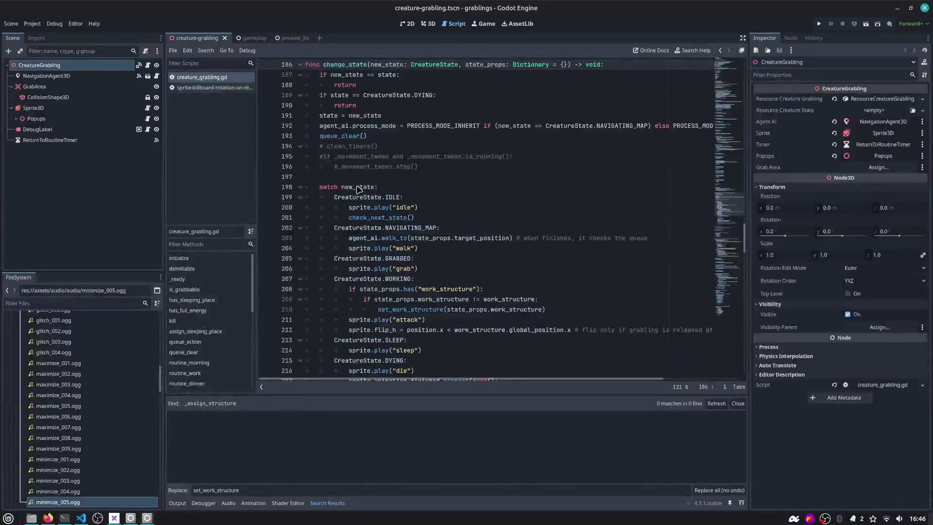
scroll(364, 194, "down", 4)
double_click(387, 238)
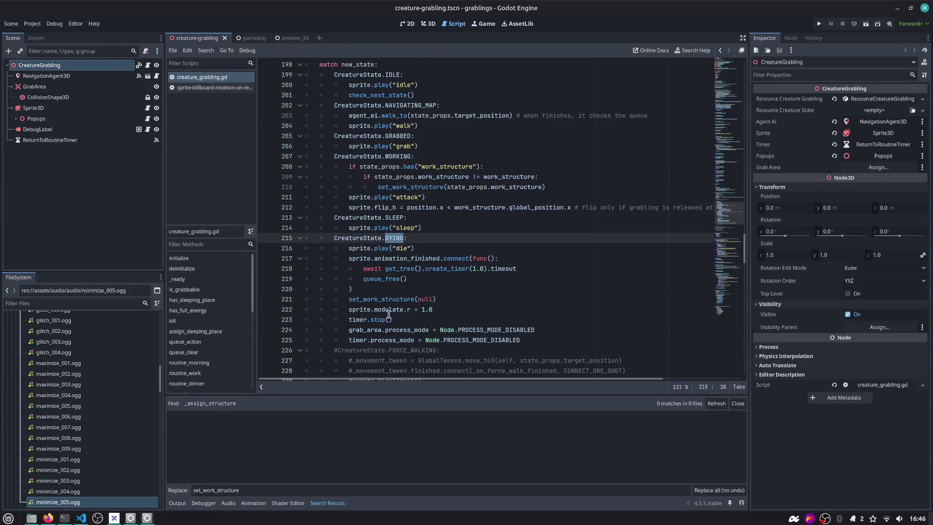
double_click(381, 299)
left_click_drag(440, 299, 257, 297)
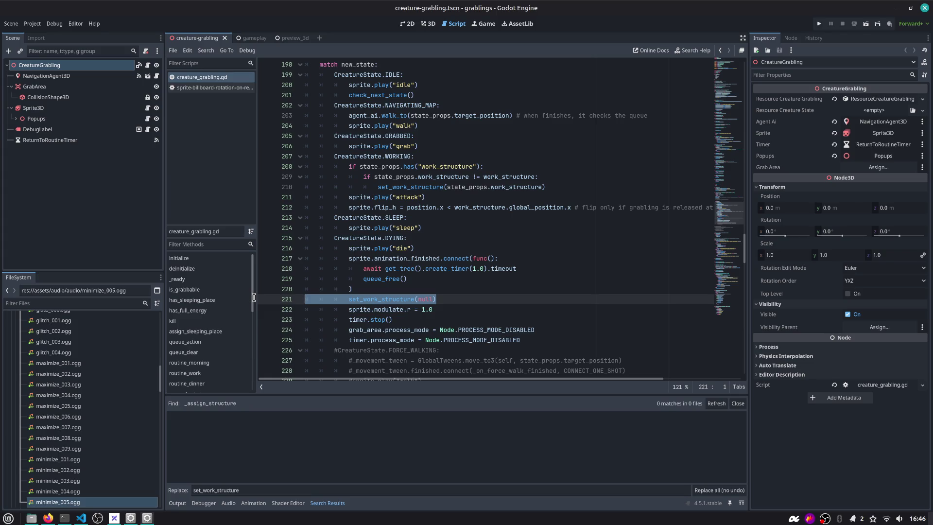
Bring up the Grabling death system issue in Firefox.
scroll(320, 315, "down", 1)
left_click(549, 307)
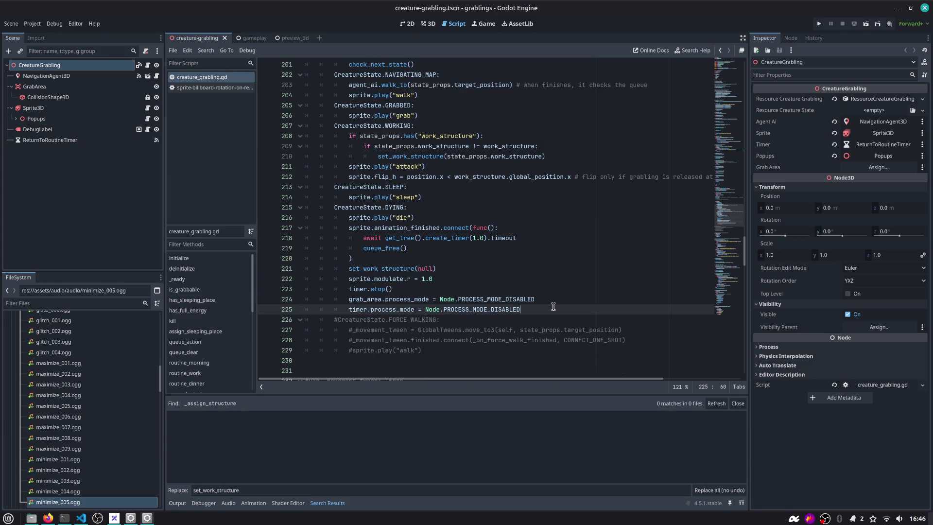
key("alt+Tab")
left_click(411, 272)
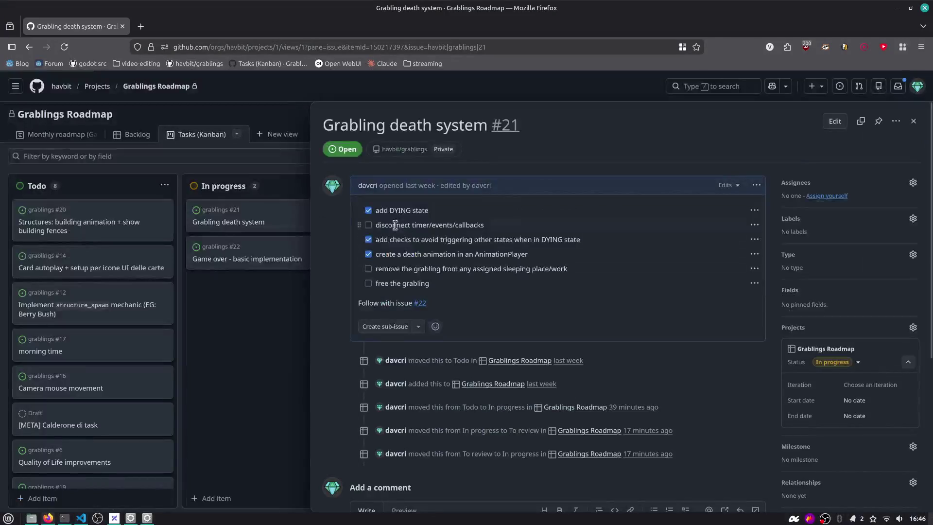
Tick the sleeping place/work removal task, then run the game in Godot.
left_click(369, 268)
key("alt+Tab")
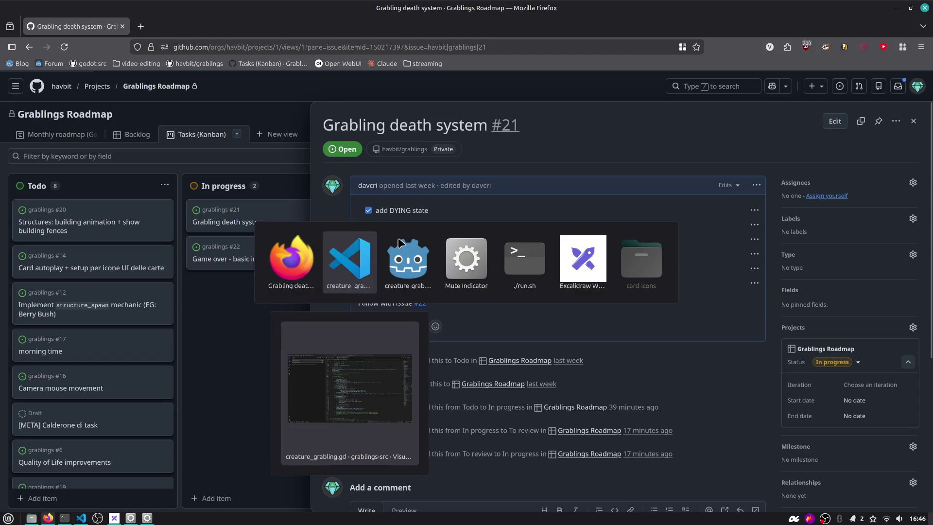
key("alt+Tab")
key("Tab")
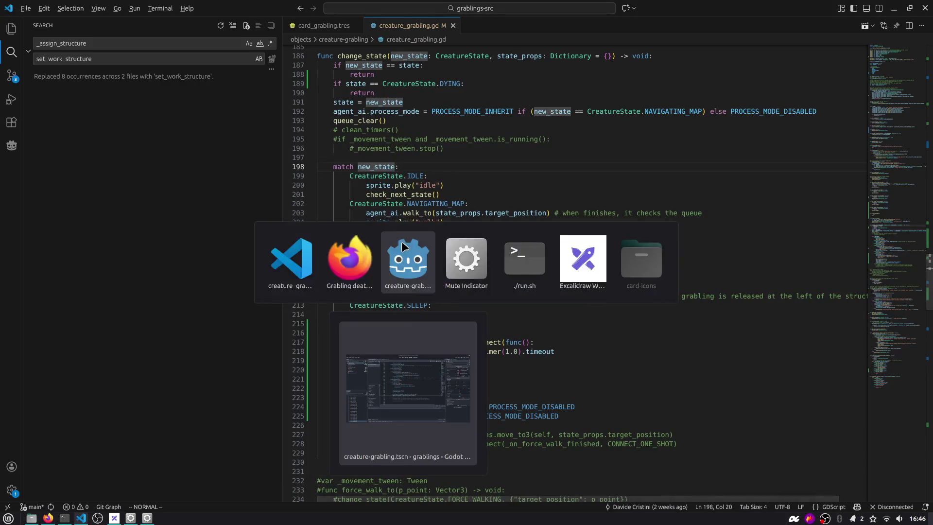
left_click(819, 23)
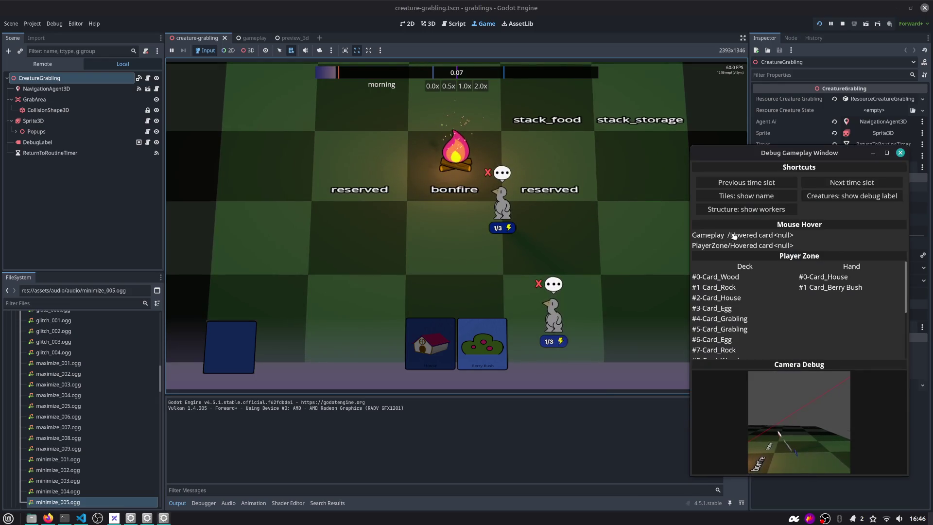
Advance the test run one time slot to dinner, then stop the game.
left_click(846, 182)
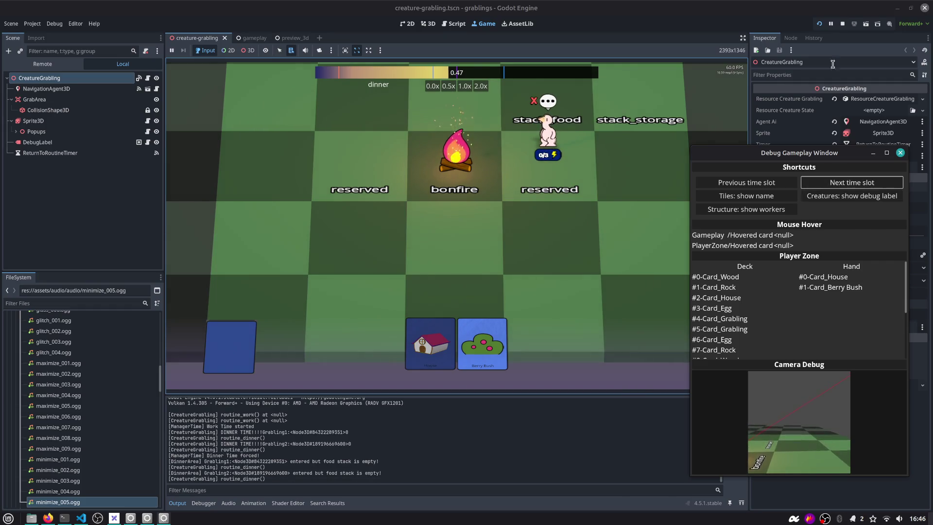
left_click(843, 23)
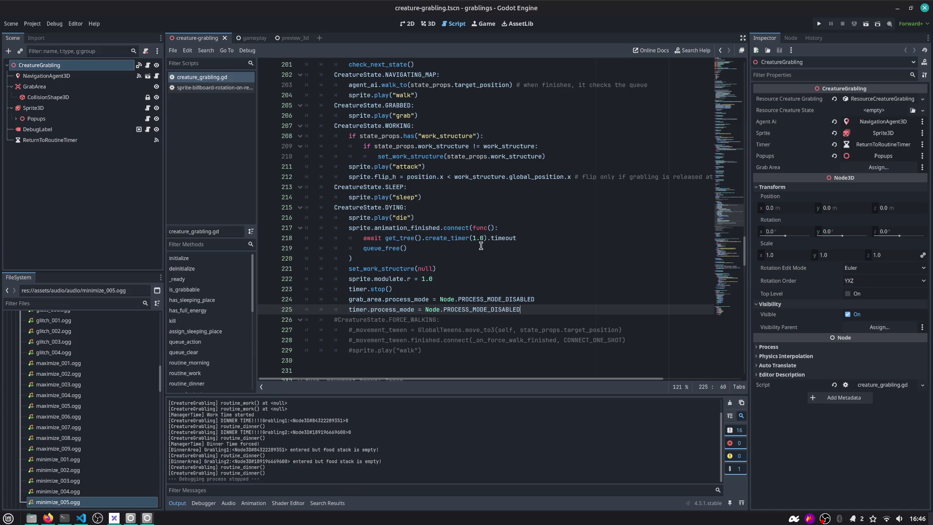
scroll(418, 292, "up", 1)
scroll(401, 316, "down", 1)
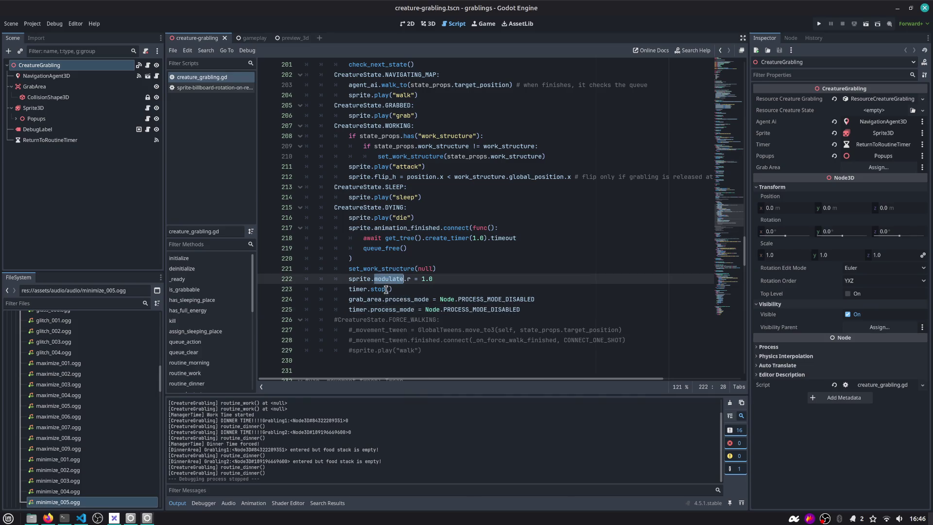
double_click(472, 308)
scroll(471, 307, "up", 3)
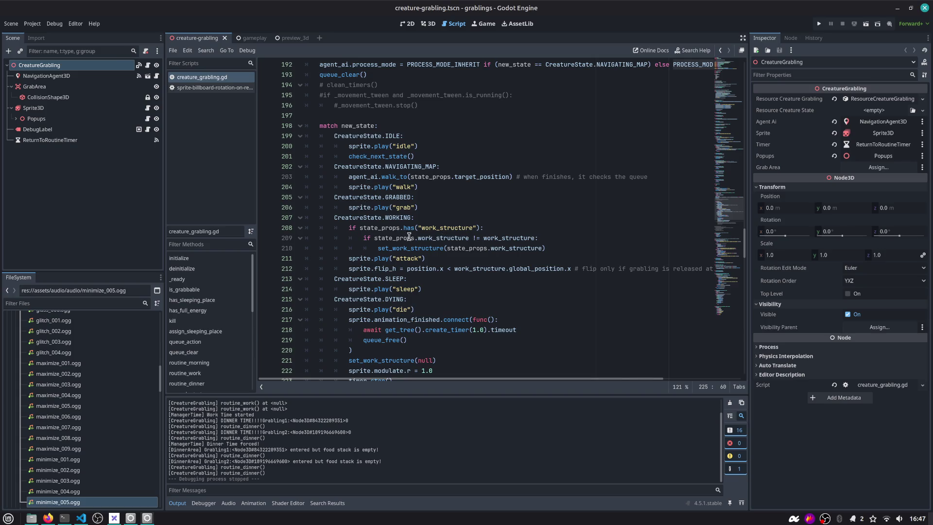
scroll(399, 233, "down", 2)
scroll(388, 219, "up", 10)
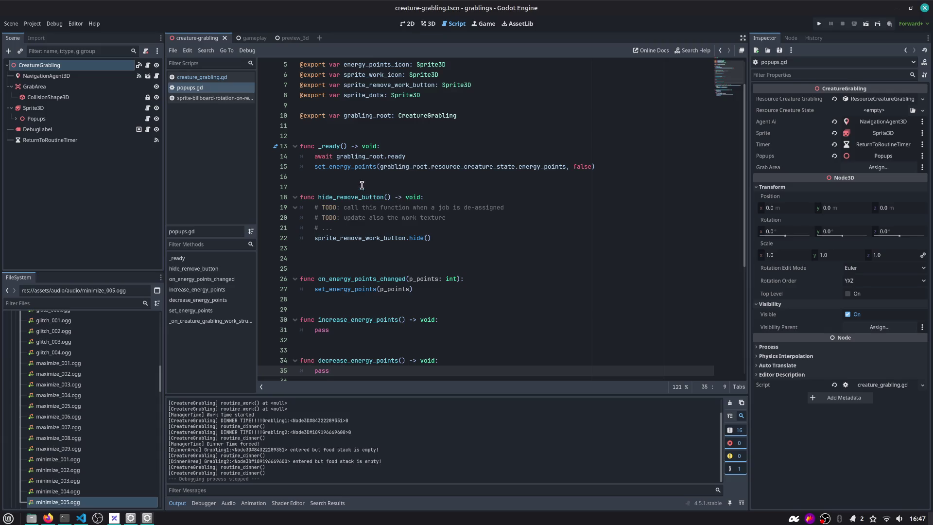
Inspect set_energy_points and on_energy_points_changed on lines 15–27 of the script.
double_click(346, 167)
scroll(357, 191, "down", 3)
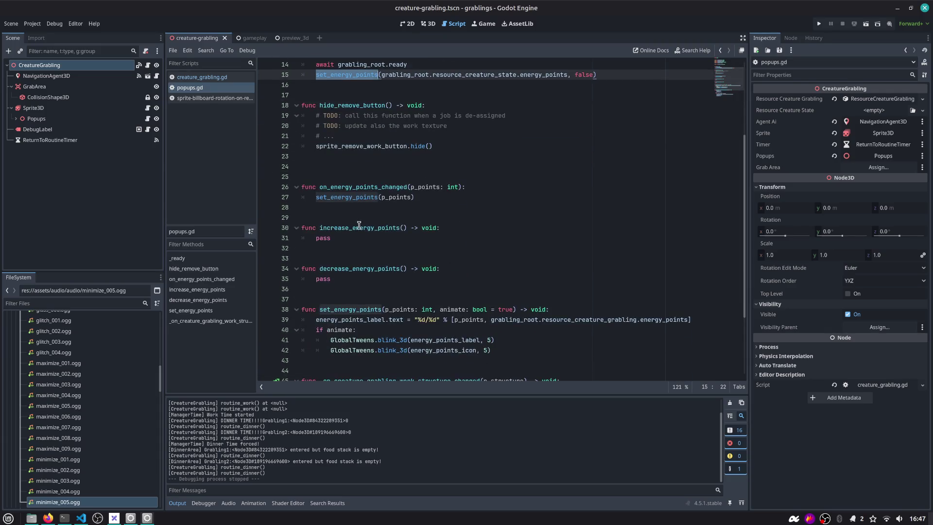
double_click(357, 190)
double_click(347, 197)
scroll(358, 215, "down", 3)
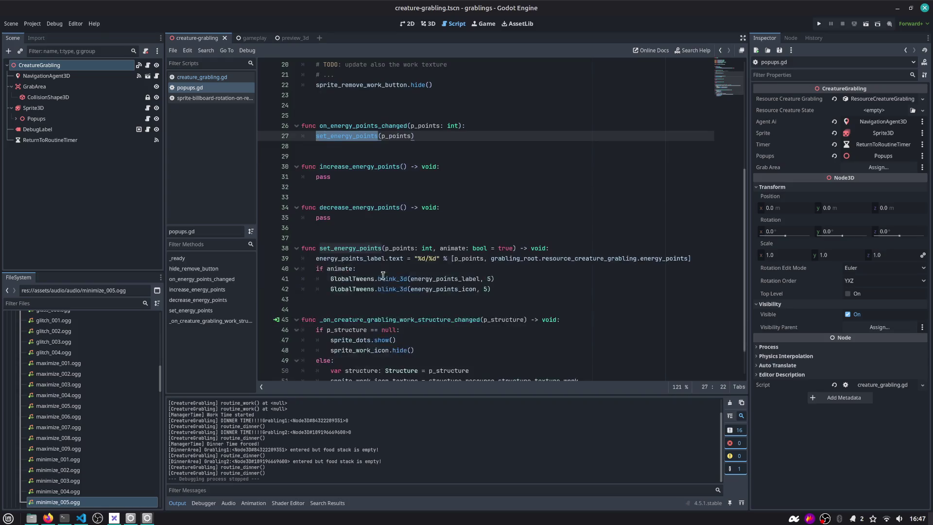
scroll(369, 248, "up", 1)
Search the project for set_energy_points and visit its line 27 call and line 38 definition.
key("ctrl+shift+f")
key("Return")
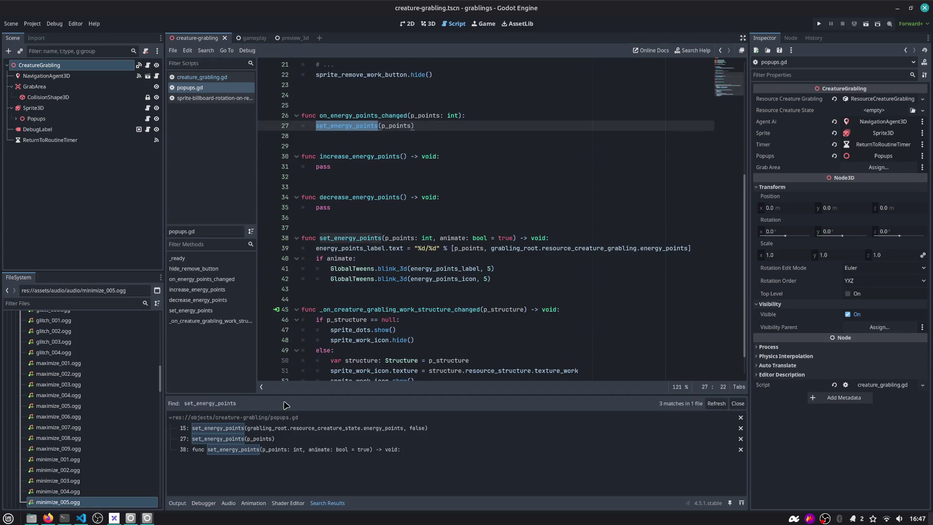
left_click(263, 428)
left_click(267, 439)
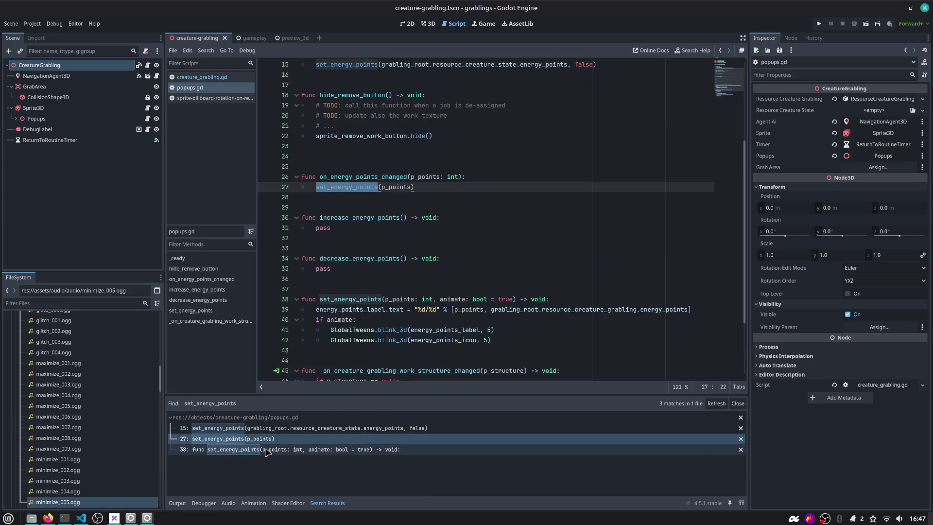
left_click(267, 449)
scroll(350, 243, "up", 5)
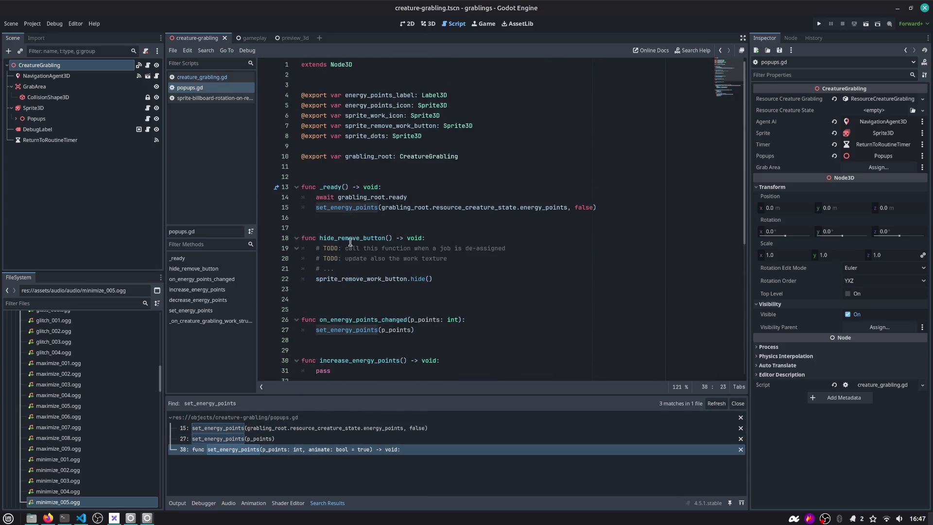
scroll(347, 283, "down", 2)
Search on_energy_points_changed and open its signal connection on line 54 of creature_grabling.gd.
double_click(367, 258)
key("ctrl+shift+f")
key("Return")
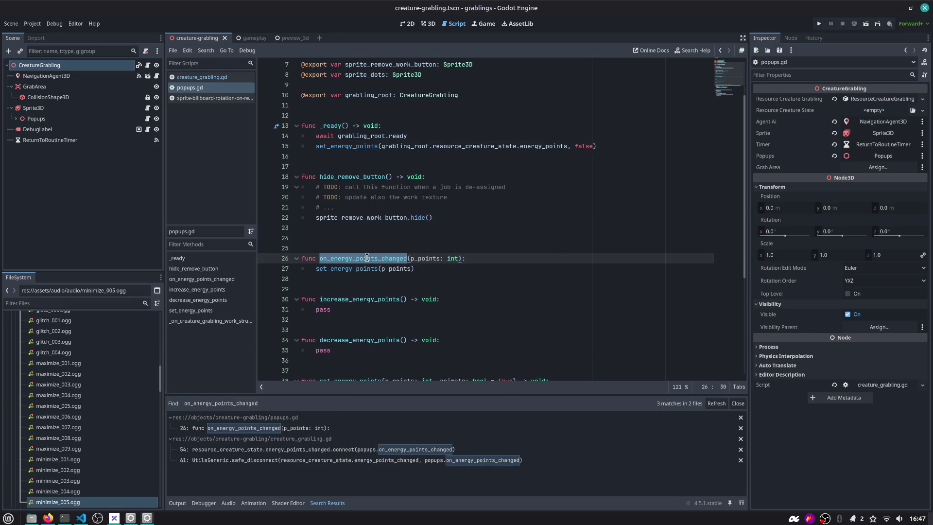
left_click(312, 459)
left_click(313, 449)
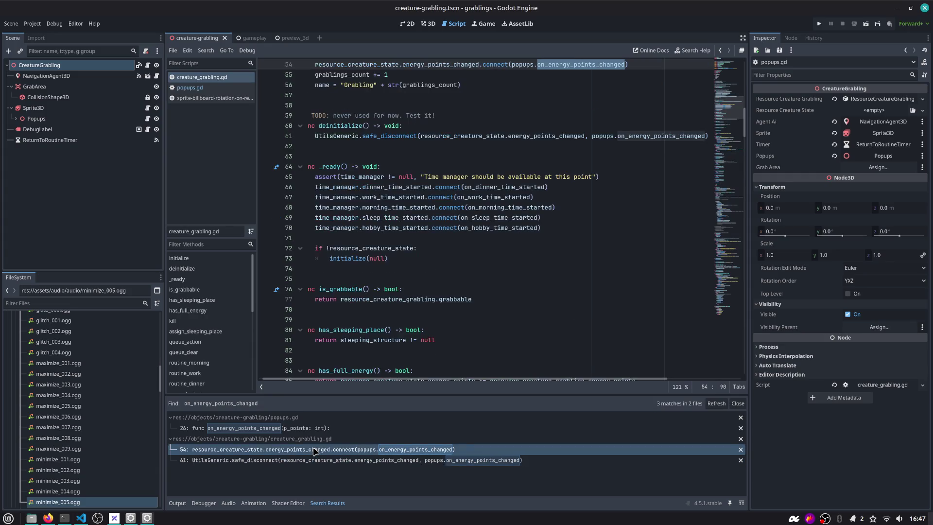
scroll(365, 235, "up", 1)
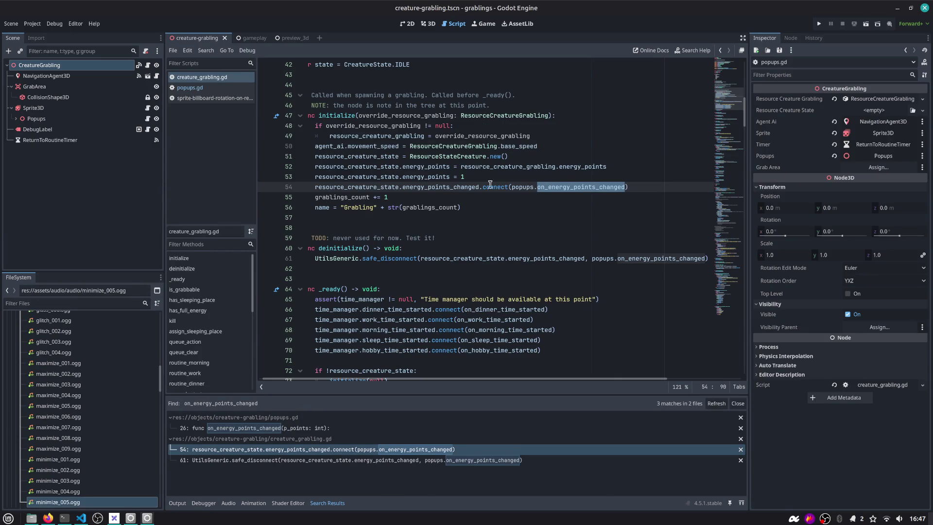
left_click(354, 189)
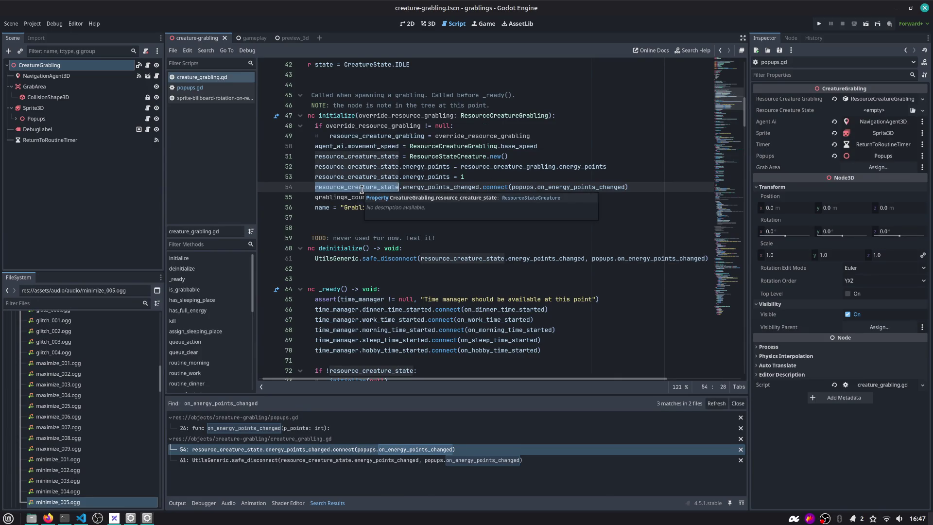
Search energy_points_changed (7 matches, 3 files) and review the line 54 and 61 matches.
double_click(449, 187)
key("ctrl+shift+f")
key("Return")
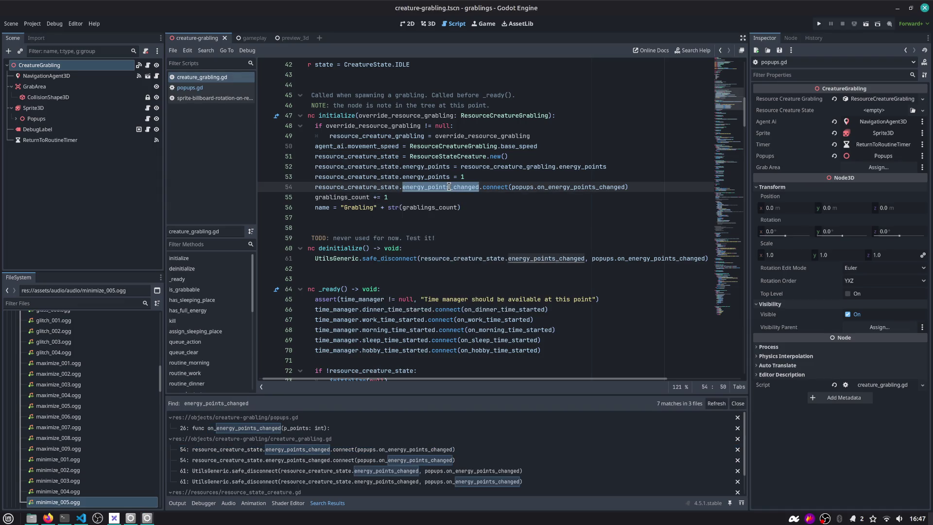
scroll(324, 454, "down", 1)
left_click(333, 451)
left_click(334, 460)
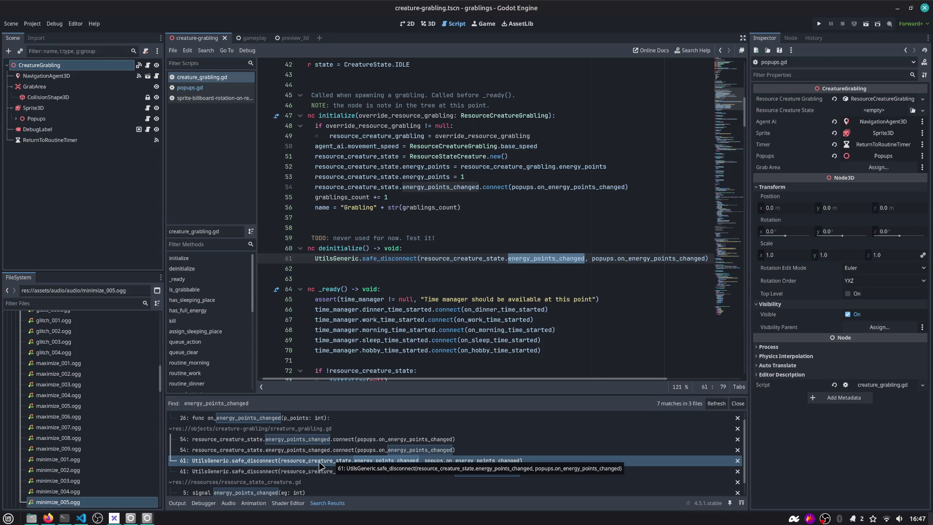
left_click(308, 471)
Open the energy_points_changed emit in resource_state_creature.gd and start a new project-wide search.
scroll(306, 469, "down", 1)
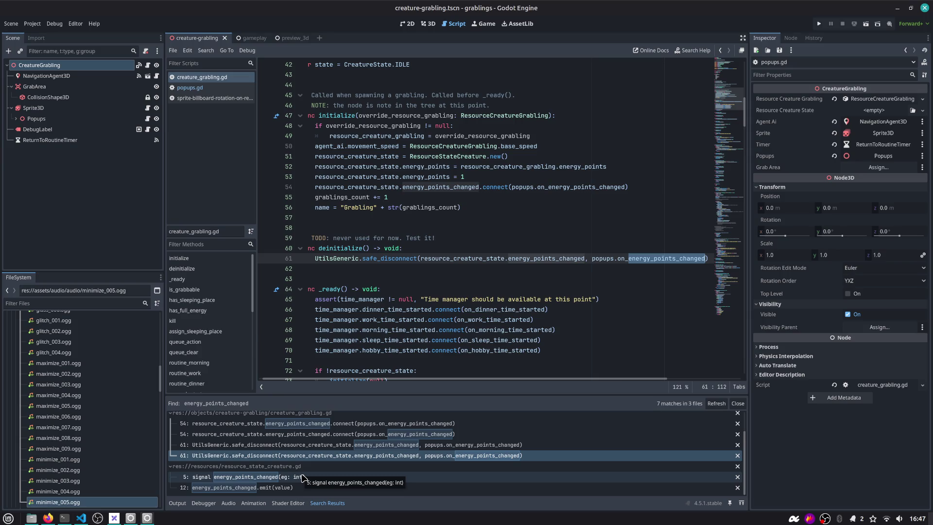
left_click(276, 489)
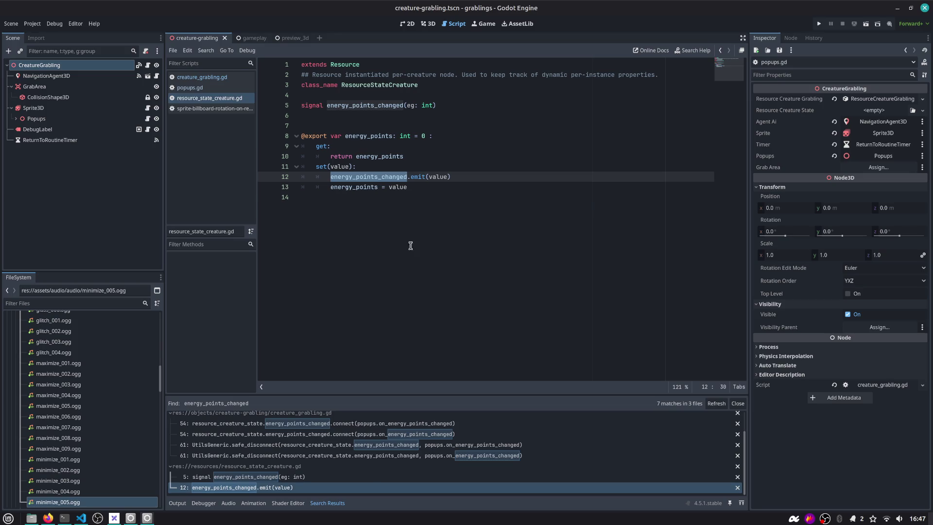
left_click(423, 226)
key("ctrl+shift+f")
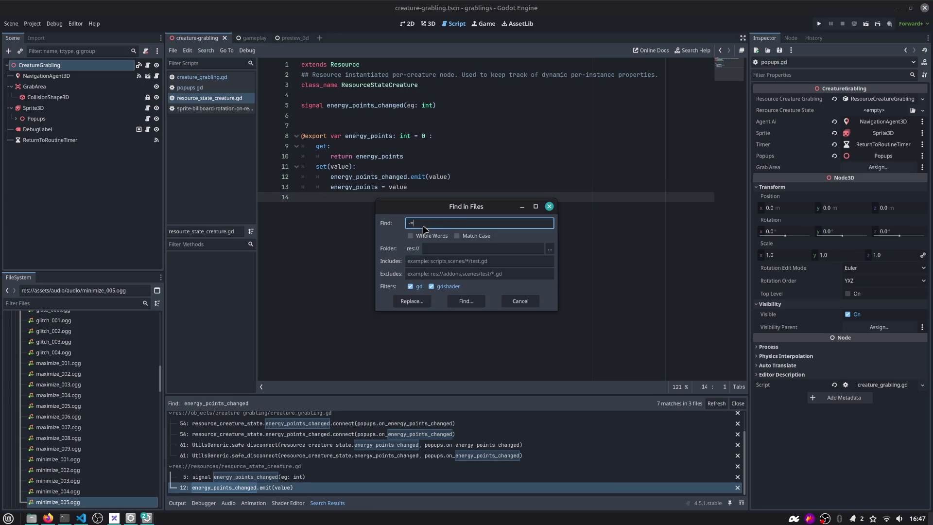
Find '-= 1' in files, open creature_grabling.gd line 143, and inspect on_dinner_time_started.
key("Return")
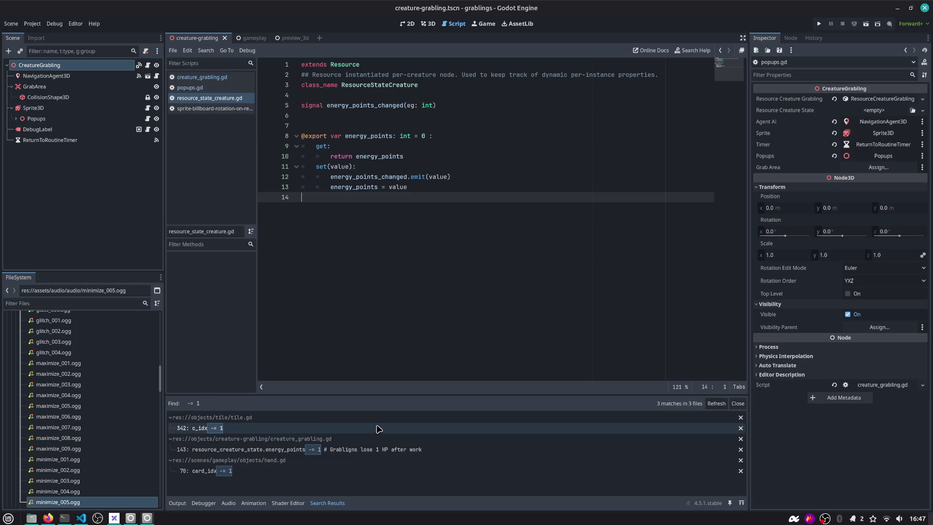
left_click(335, 449)
scroll(405, 296, "down", 2)
double_click(371, 299)
scroll(372, 299, "down", 1)
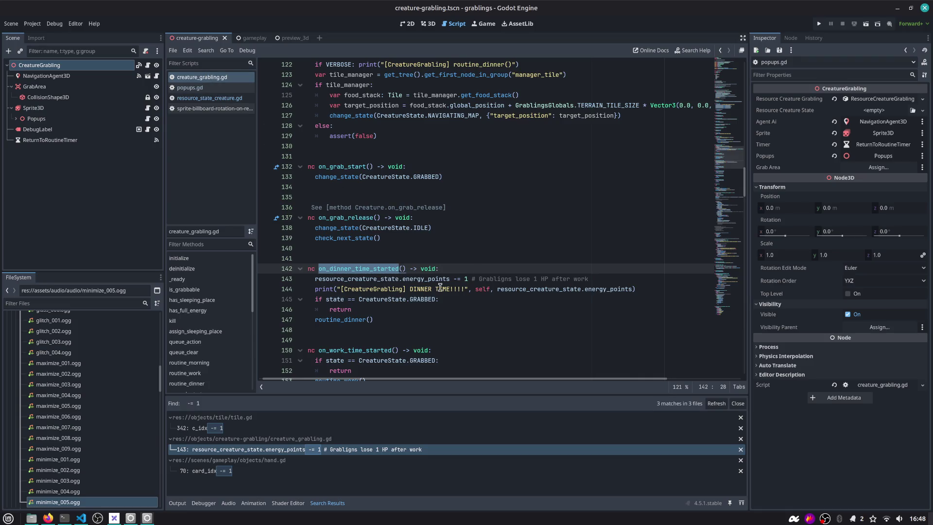
left_click(396, 310)
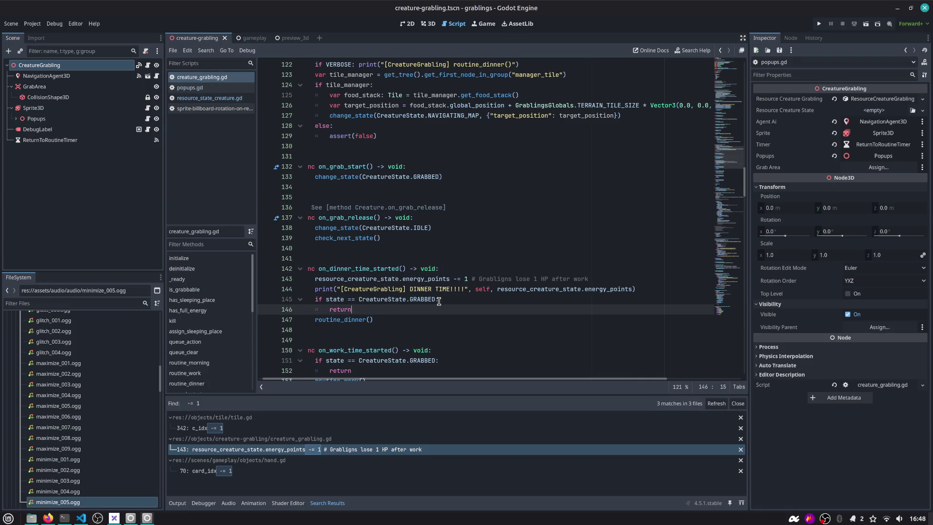
double_click(345, 321)
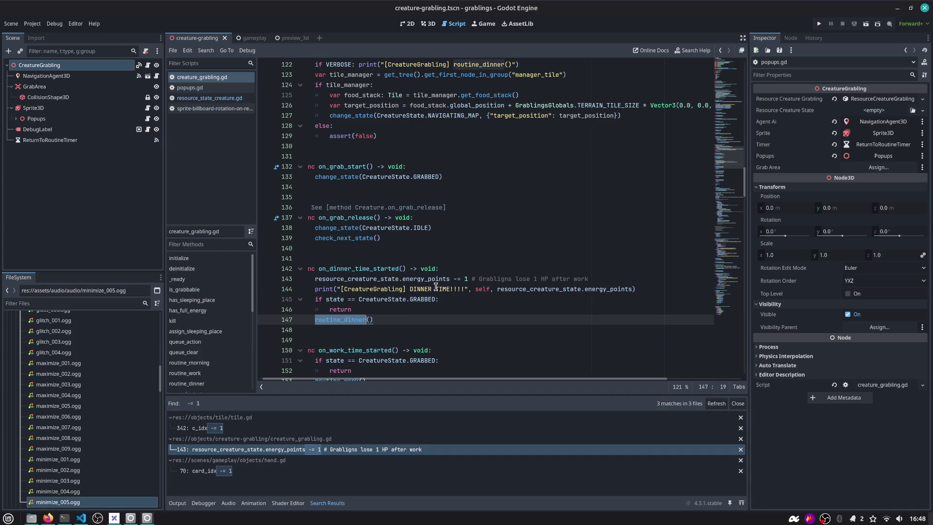
left_click(639, 289)
Replace the debug print with an 'if resource_creature_state.energy_points <= 0:' condition and pass placeholder.
key("shift+Home")
key("BackSpace")
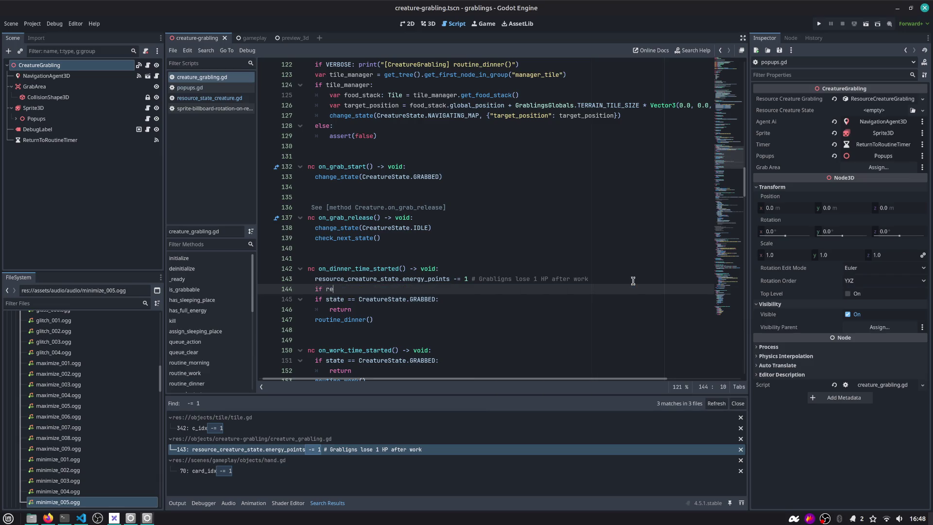
type("sou")
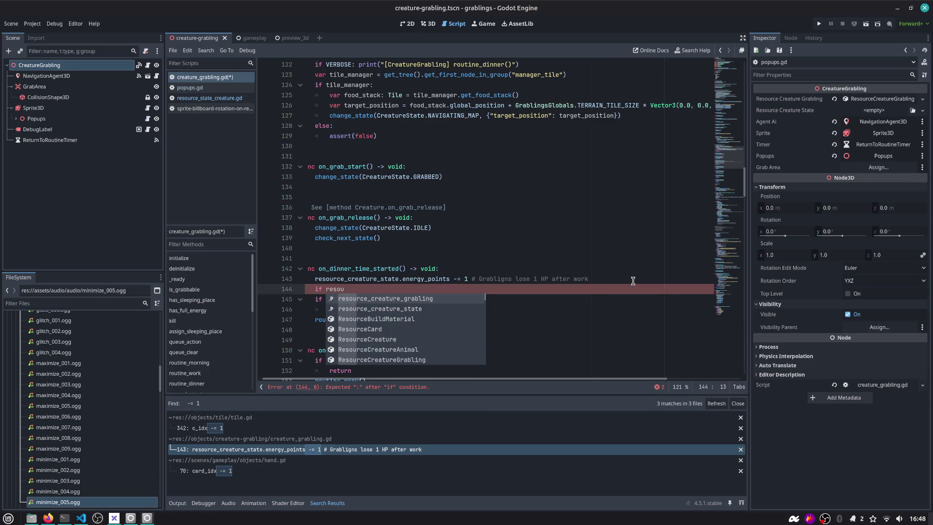
key("Down")
key("Return")
type(".")
key("Return")
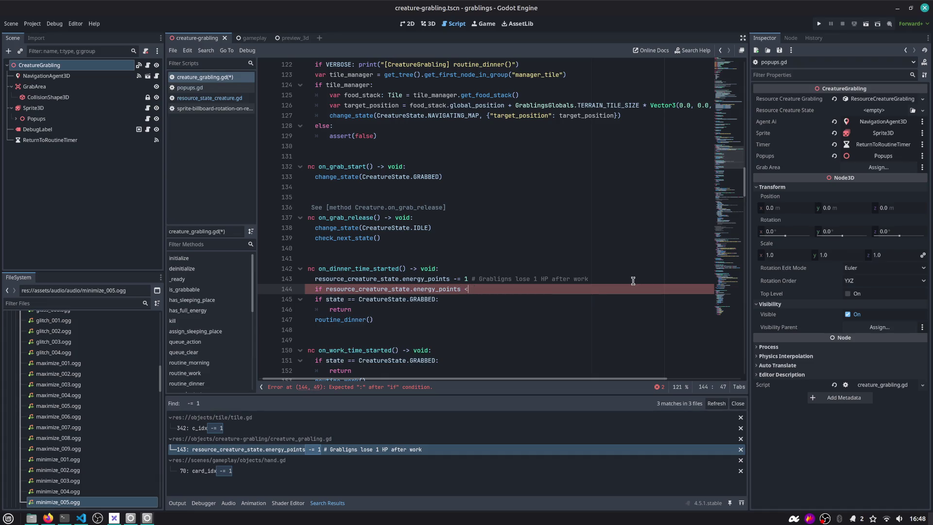
type("= 0:")
key("Return")
type("pass")
key("Return")
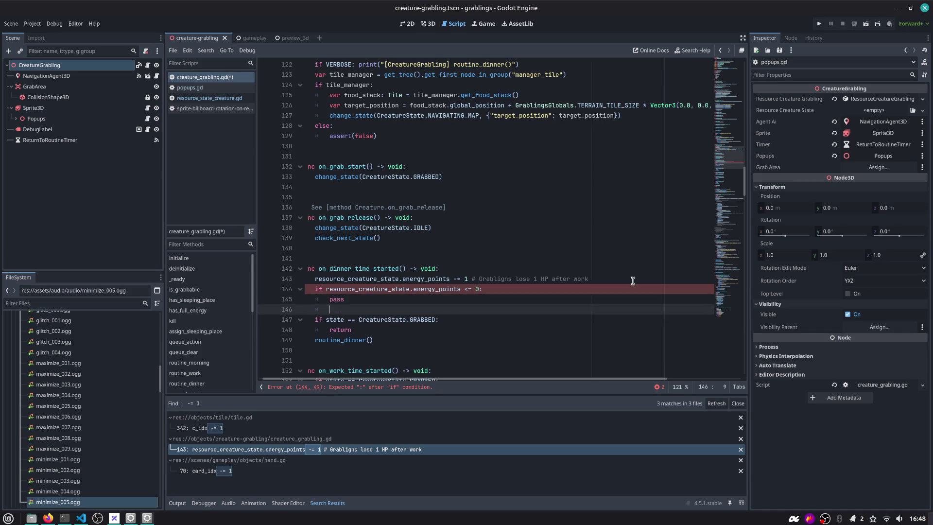
key("Up")
key("Up")
key("End")
key("ctrl+shift+Left")
key("ctrl+shift+Left")
key("ctrl+shift+Left")
key("Left")
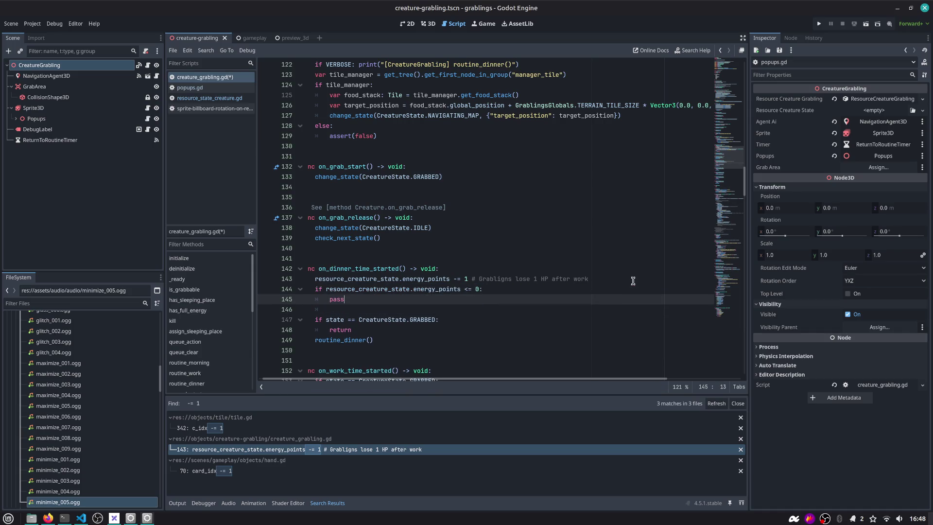
Add a blank line after the energy decrement and remove the pass placeholder.
key("Up")
key("Left")
key("shift+Right")
key("Down")
key("Down")
key("Up")
key("Up")
key("Left")
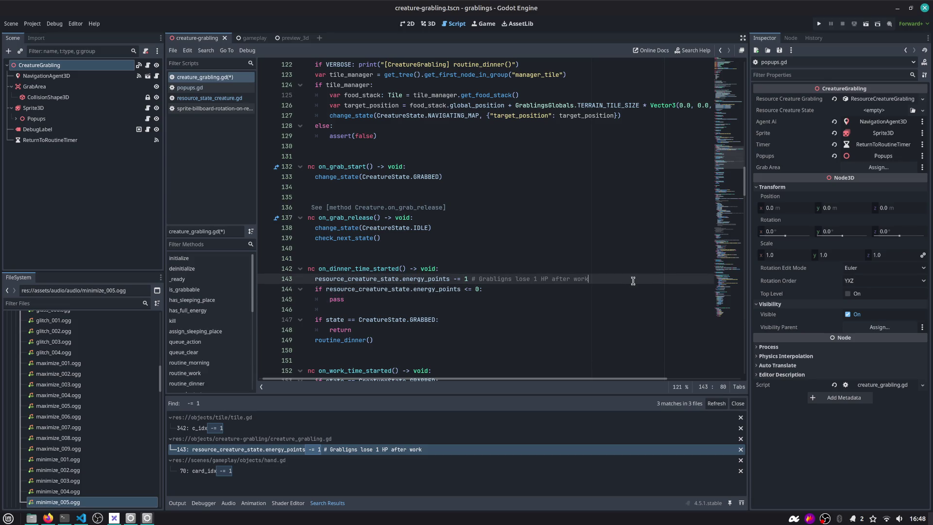
key("Down")
key("Home")
key("Return")
key("Down")
key("End")
key("shift+Home")
key("BackSpace")
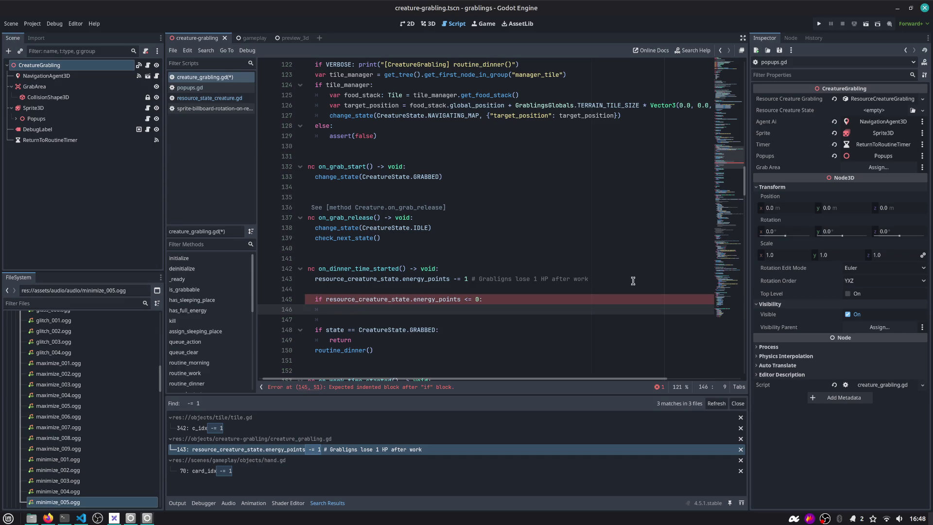
Call kill() and return at zero energy, move the grabbed check under else, and save.
type("l")
key("Return")
key("Return")
type("return")
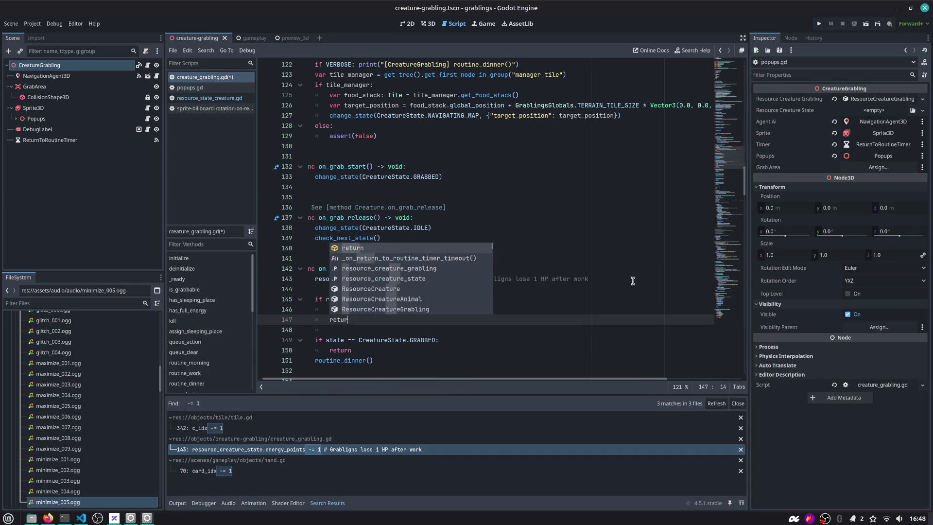
key("Return")
type("el")
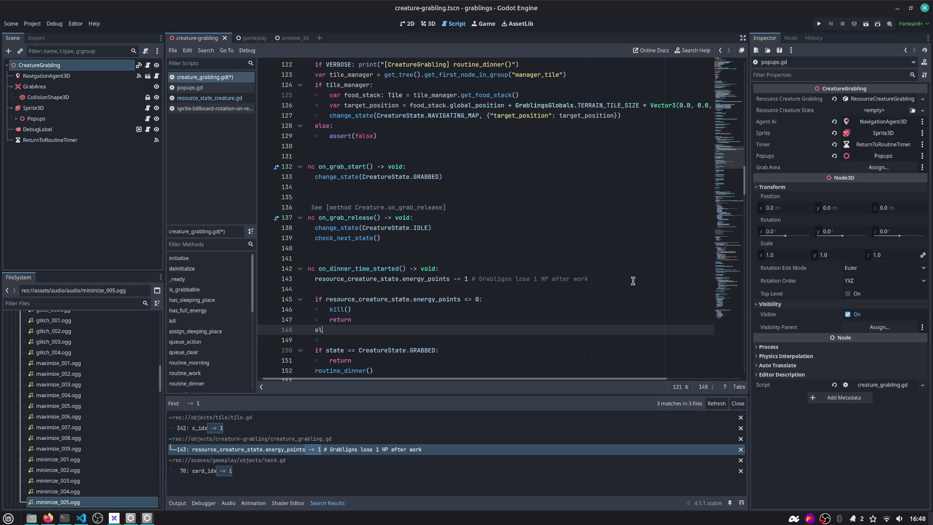
key("Down")
key("ctrl+shift+k")
key("shift+Down")
key("shift+Down")
key("shift+Down")
key("Tab")
key("Up")
key("Up")
key("Up")
key("Up")
key("ctrl+shift+k")
key("ctrl+s")
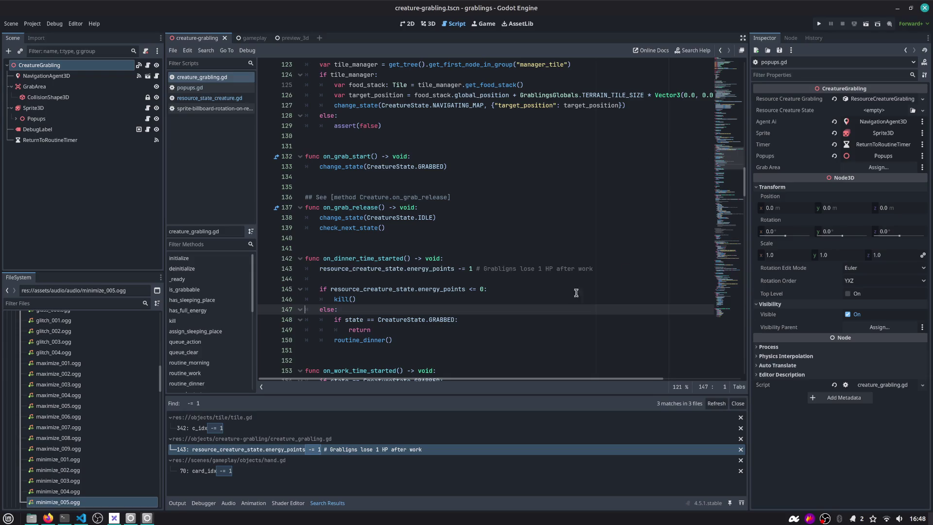
Review resource_creature_state, the routine_dinner description and the GRABBED state check.
left_click(392, 330)
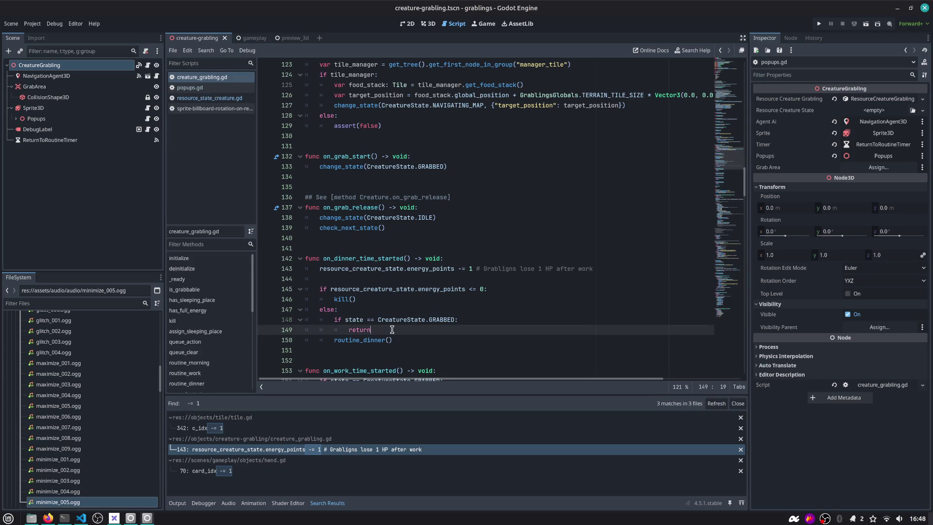
double_click(395, 288)
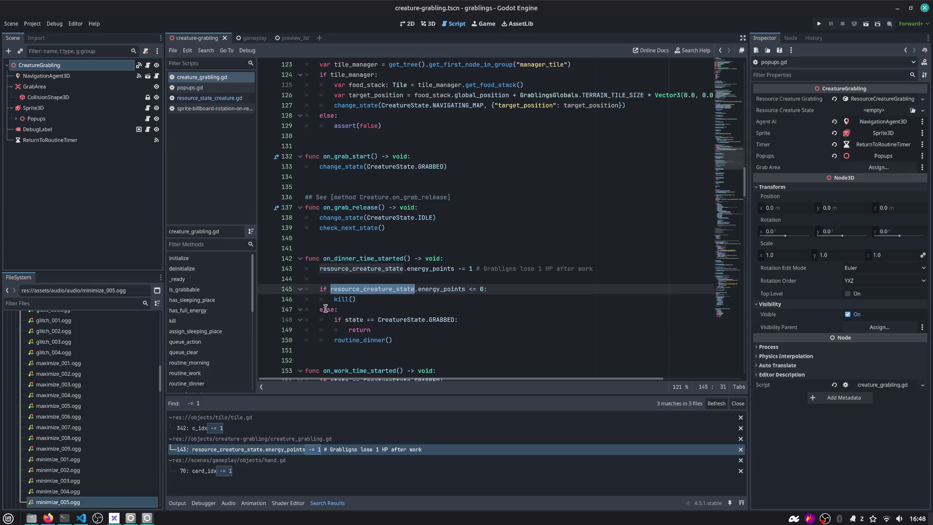
double_click(362, 340)
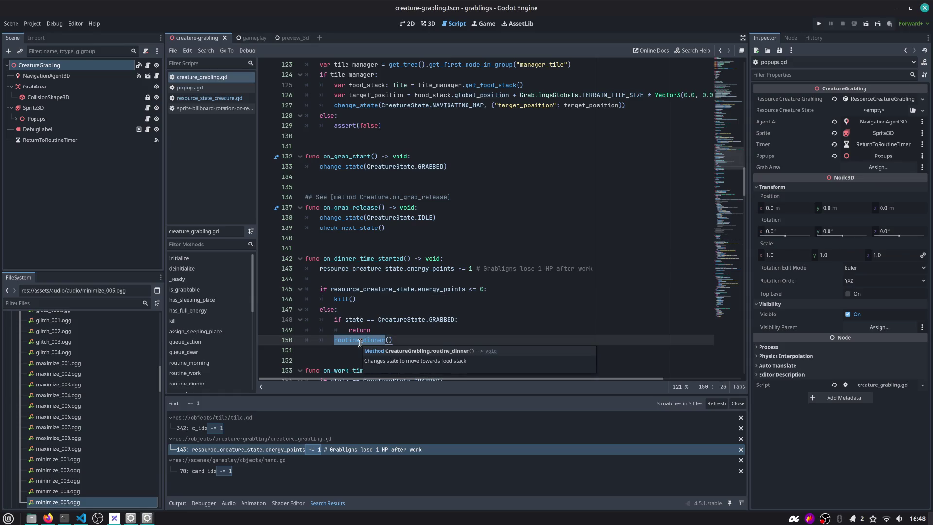
left_click(428, 289)
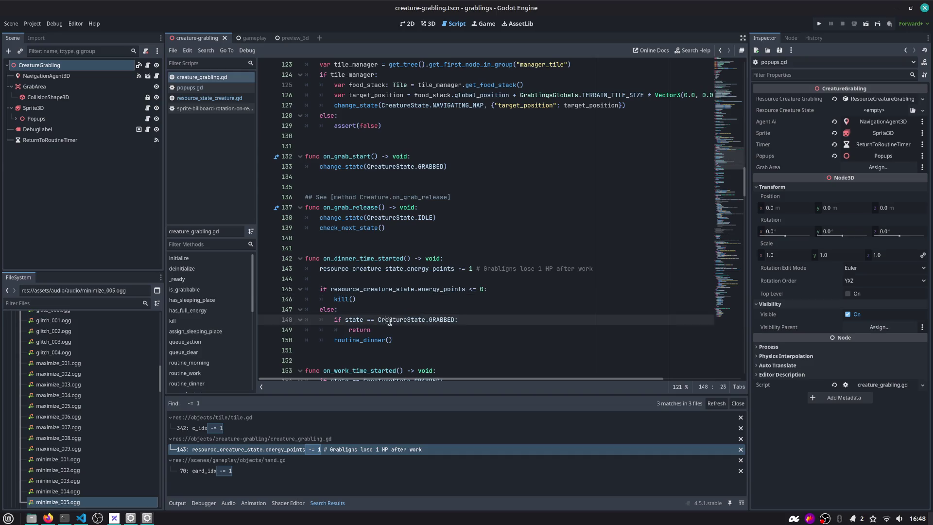
left_click_drag(385, 319, 459, 320)
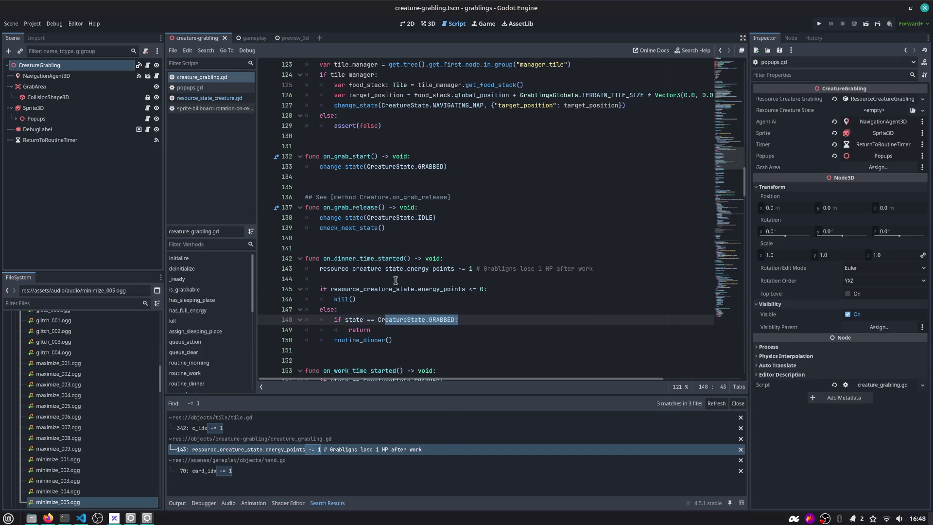
Follow the kill() call to its definition, then to change_state().
double_click(341, 299)
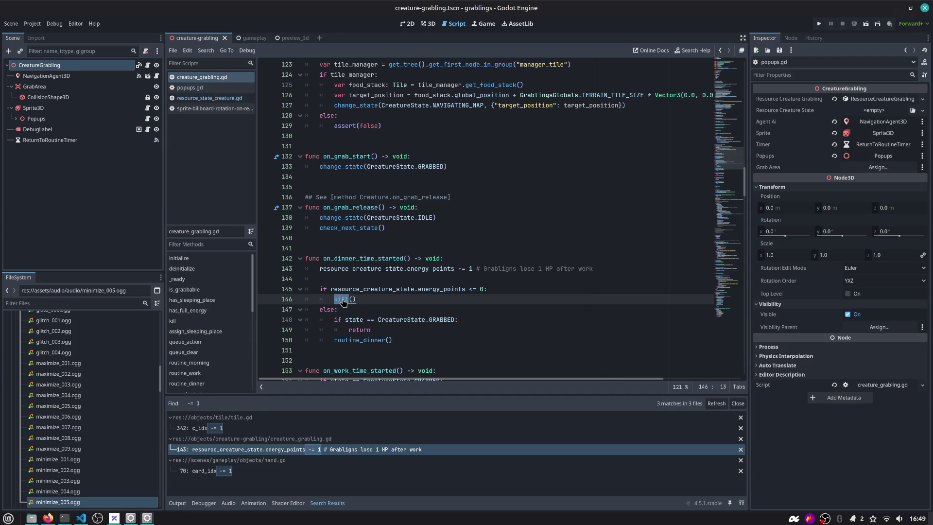
left_click(343, 299, "ctrl")
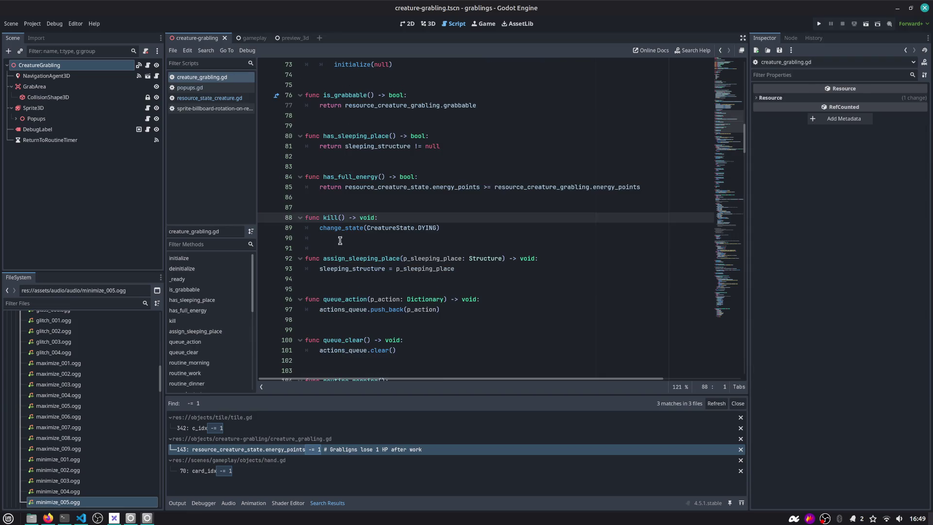
left_click(424, 227)
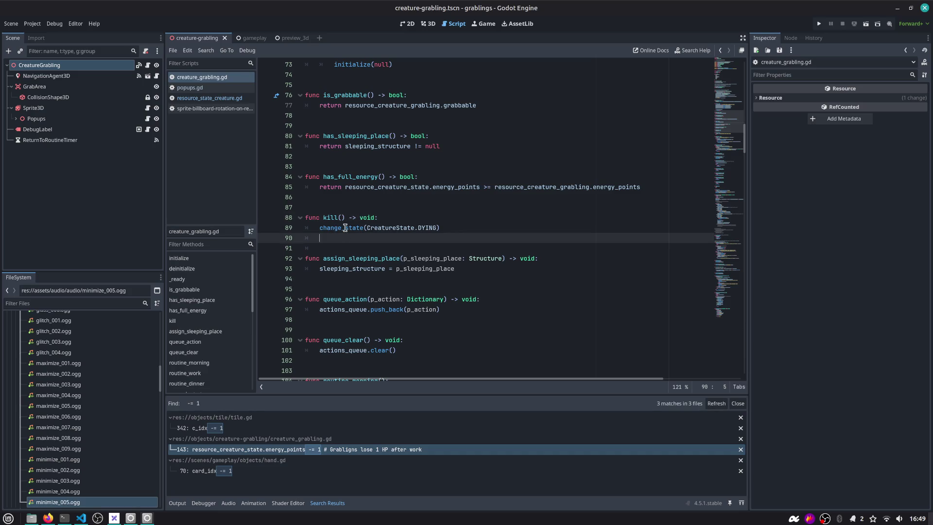
left_click(343, 228, "ctrl")
scroll(356, 247, "down", 6)
scroll(356, 247, "down", 3)
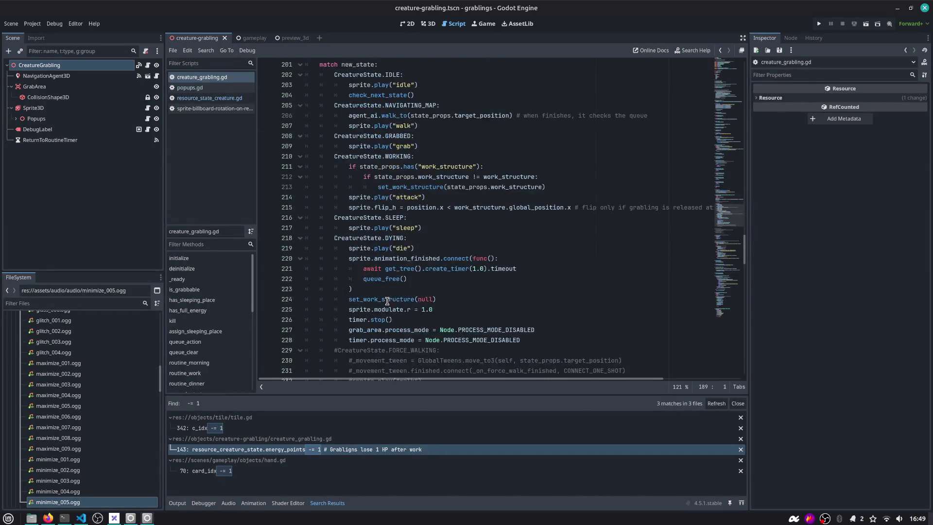
Add a deinitialize() call at the end of the DYING branch and view its definition.
left_click(386, 311)
key("Up")
key("Up")
key("Up")
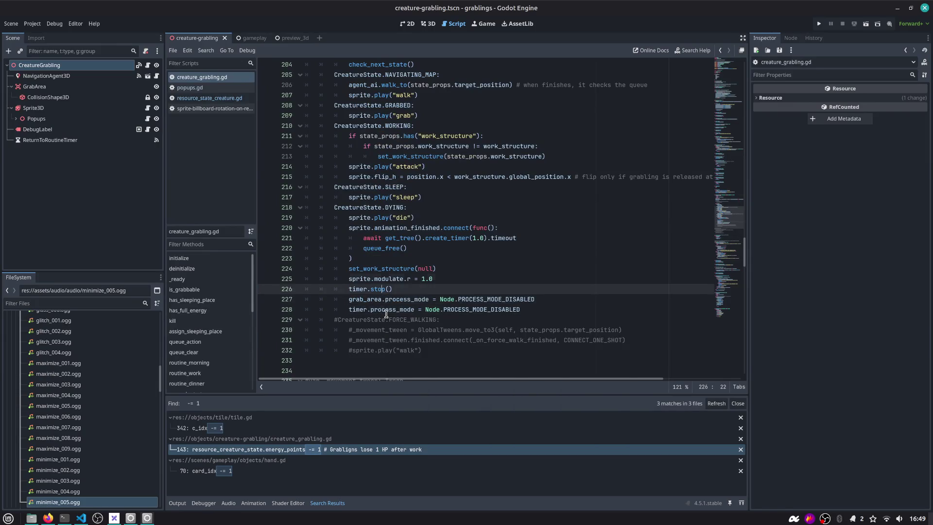
key("Down")
key("Down")
key("Down")
key("Down")
key("Down")
key("End")
key("Return")
key("Return")
key("shift+Home")
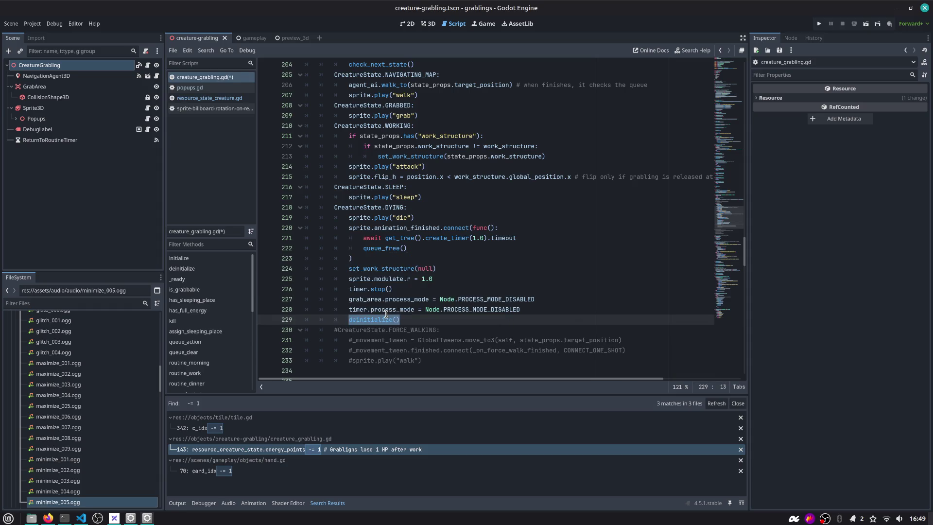
left_click(384, 319, "ctrl")
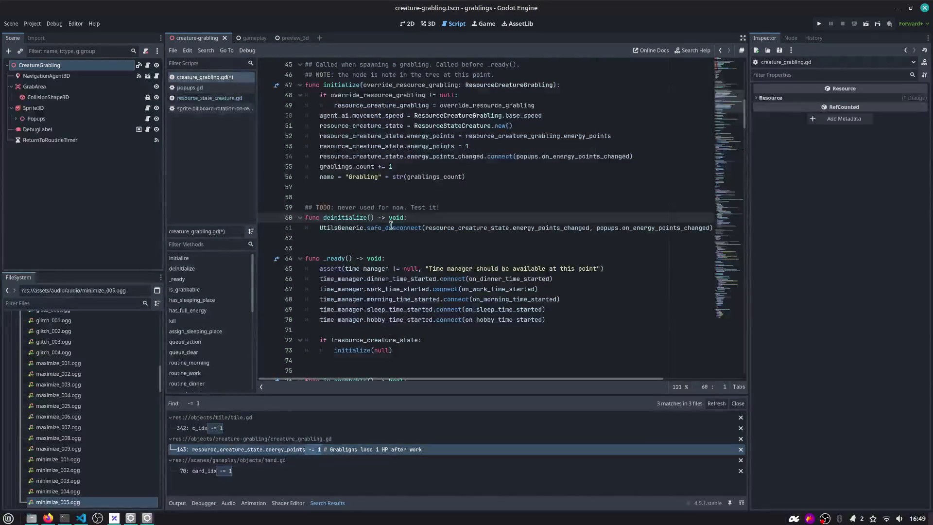
Compare deinitialize()'s safe_disconnect with the energy_points_changed connect in initialize().
double_click(418, 228)
scroll(520, 230, "up", 2)
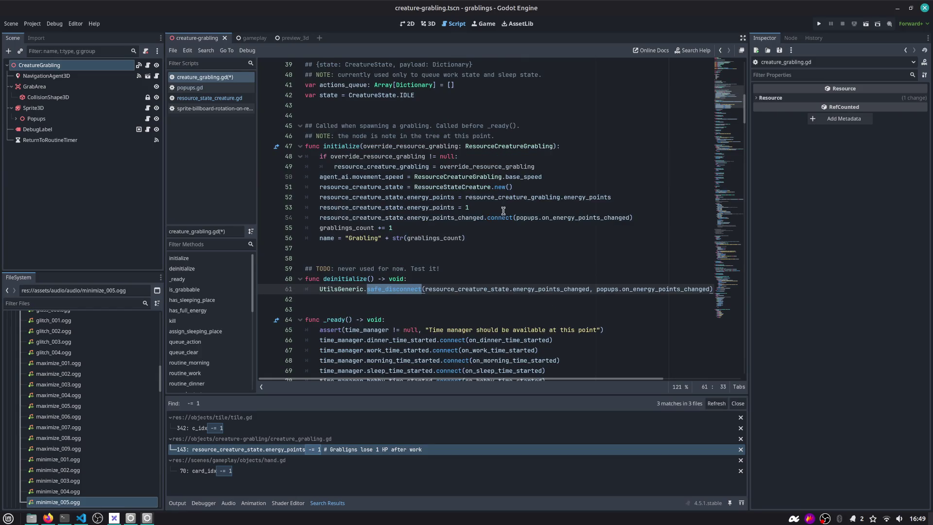
double_click(500, 217)
scroll(374, 143, "up", 1)
scroll(375, 143, "up", 6)
scroll(374, 144, "down", 7)
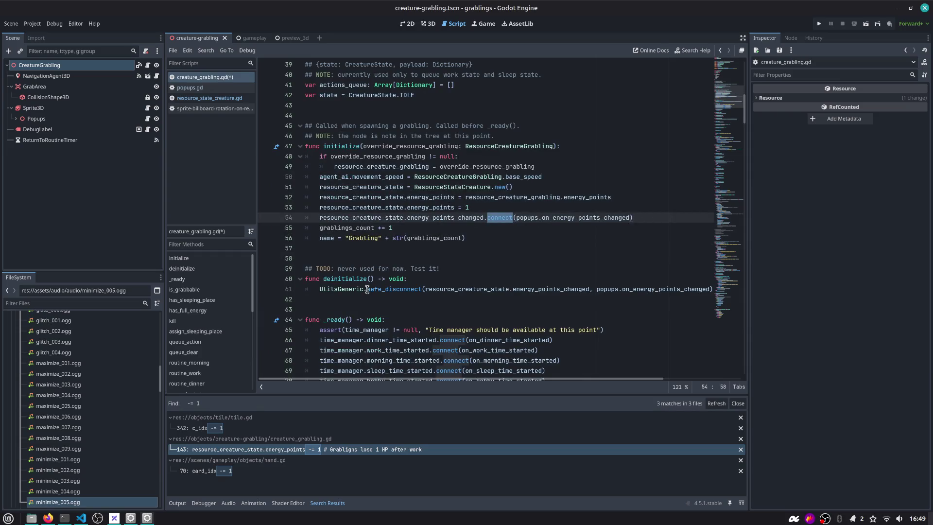
left_click_drag(397, 301, 270, 271)
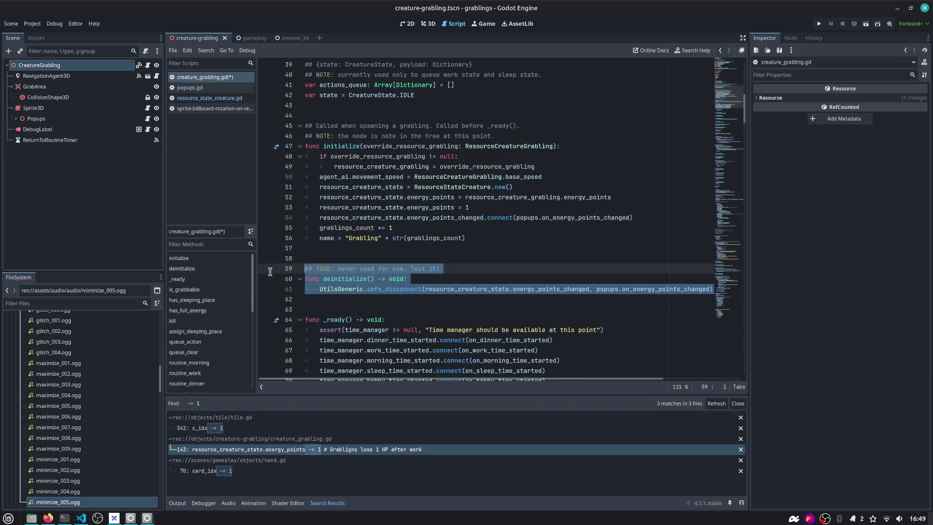
left_click(499, 219)
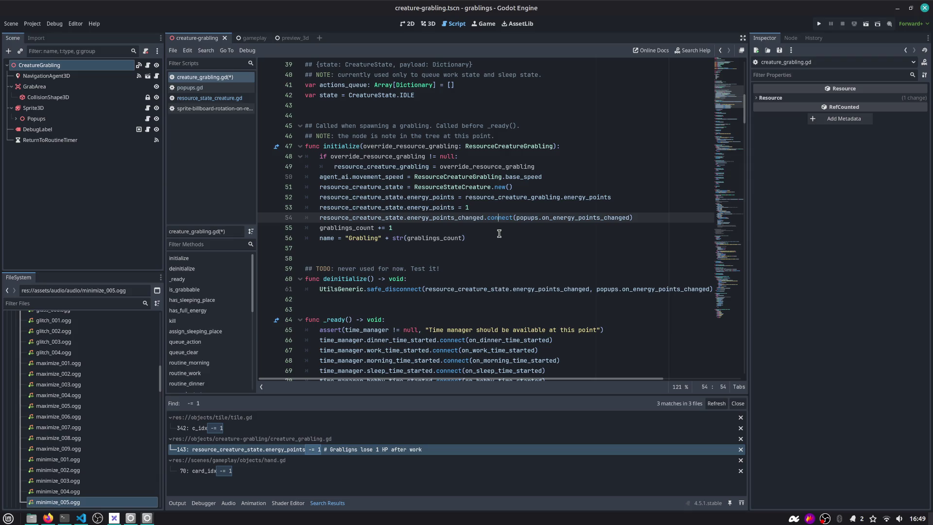
double_click(467, 219)
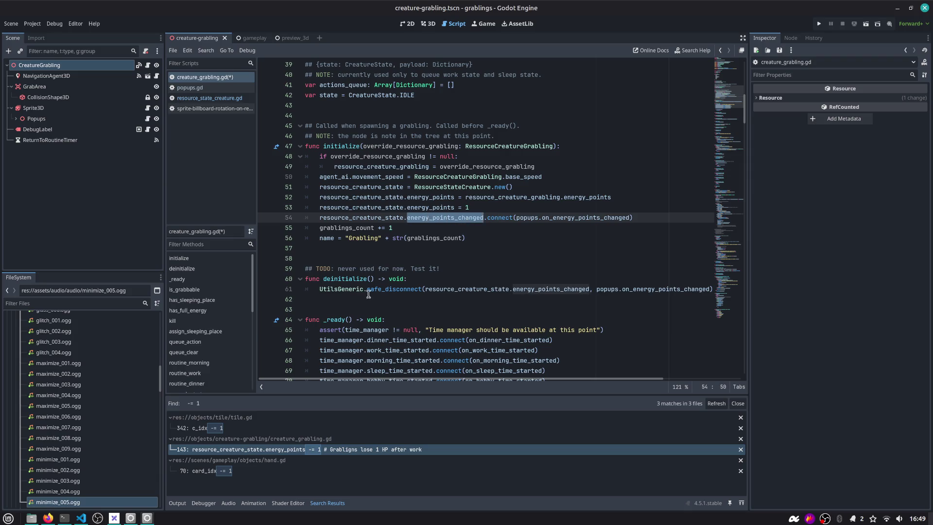
Save creature_grabling.gd and run the project to test the change.
left_click(386, 289)
left_click(443, 268)
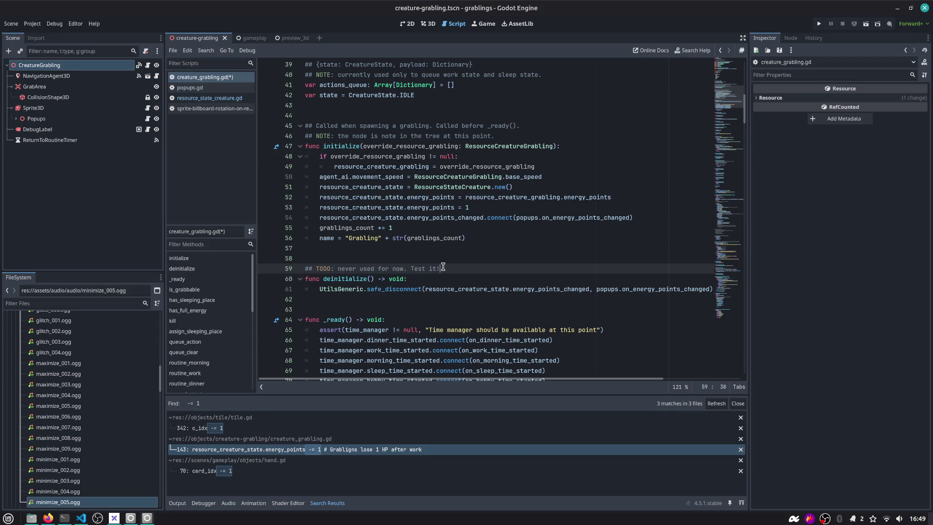
key("Return")
key("ctrl+z")
left_click(819, 23)
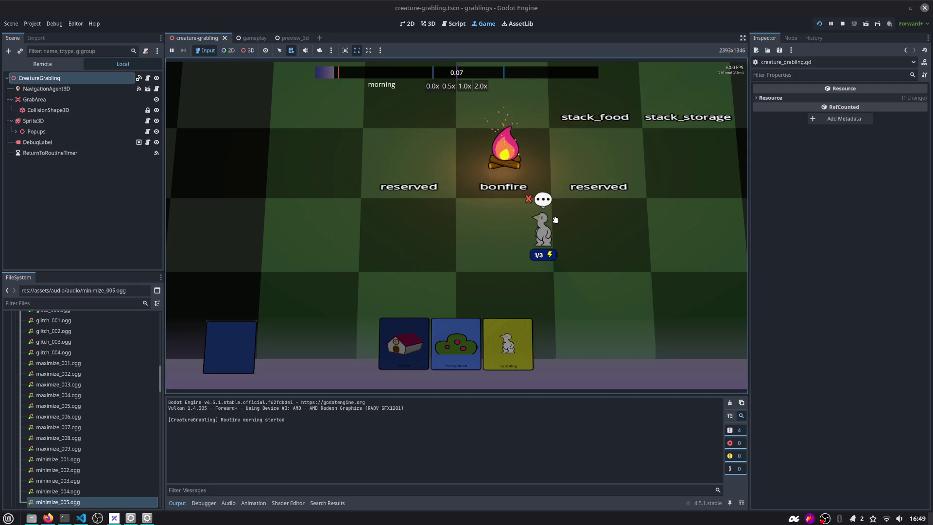
Advance a time slot in the debug window, hit the crash, and stop the session.
key("F1")
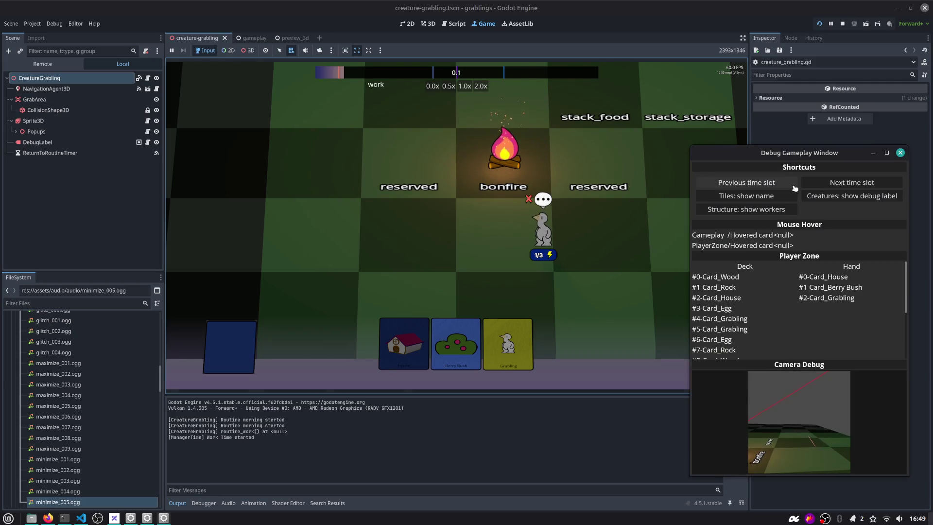
left_click(851, 183)
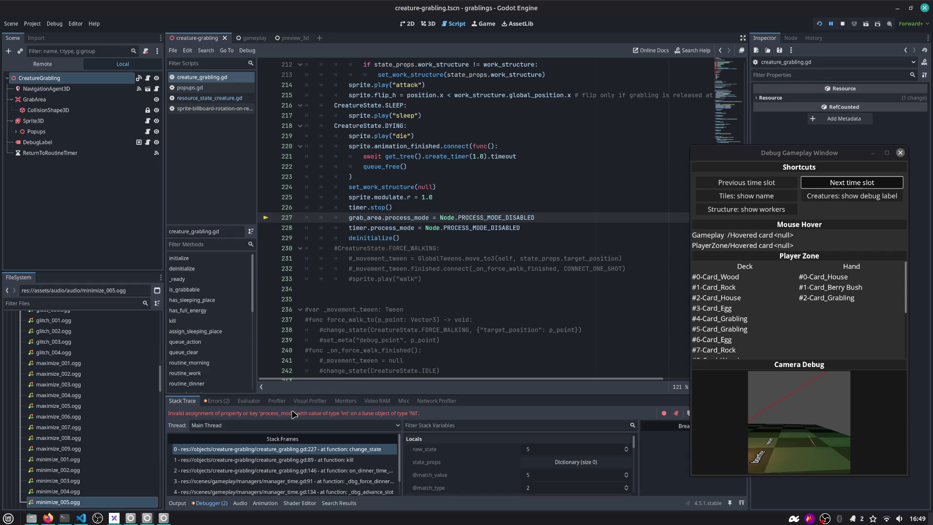
left_click(842, 24)
Assign the GrabArea node to CreatureGrabling's Grab Area property and run again.
double_click(372, 218)
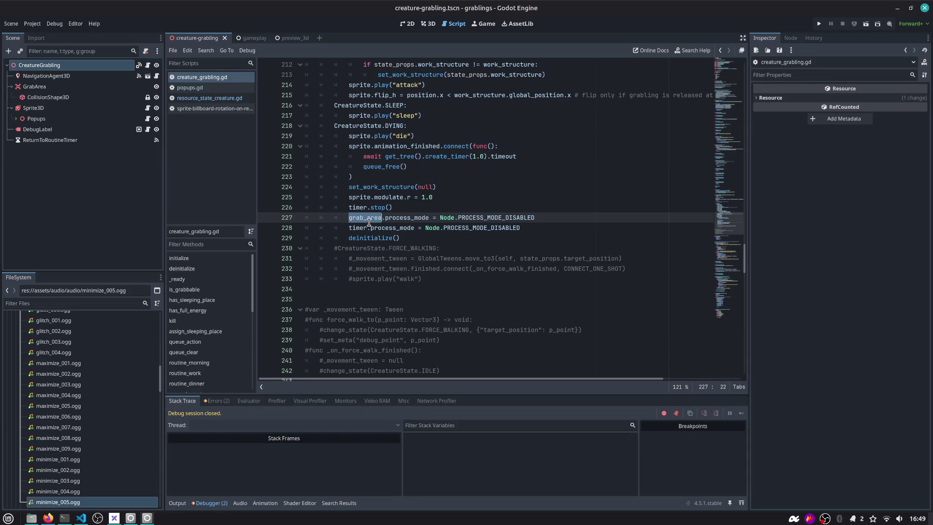
left_click(113, 66)
left_click(879, 168)
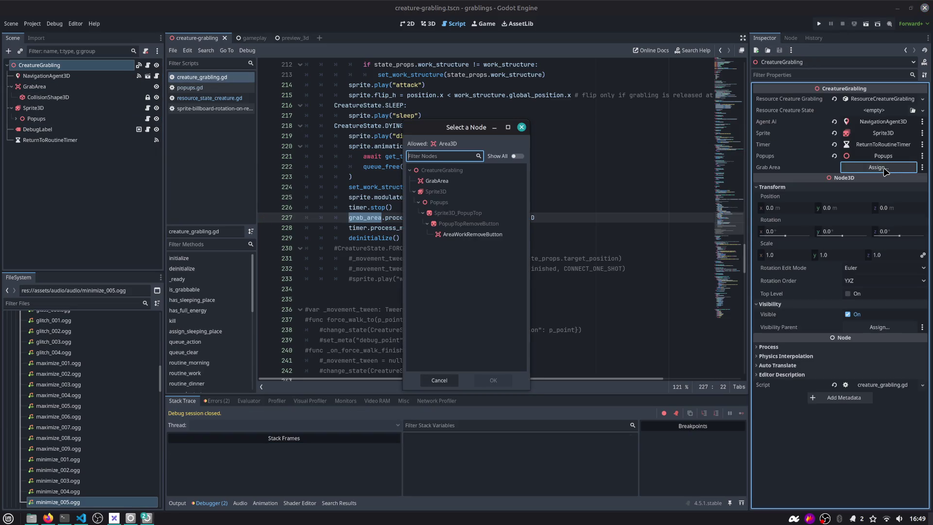
double_click(436, 182)
left_click(819, 23)
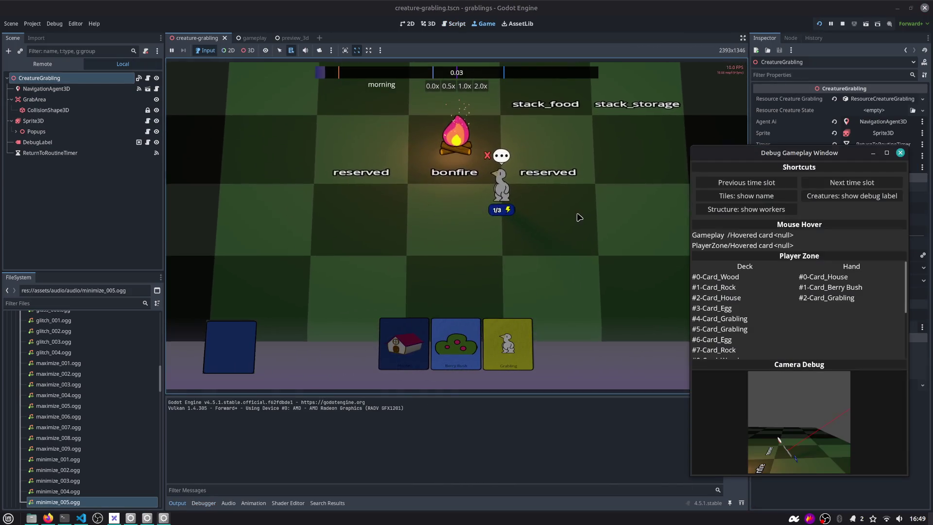
Advance from morning through work and dinner to later time slots without crashing.
left_click(842, 184)
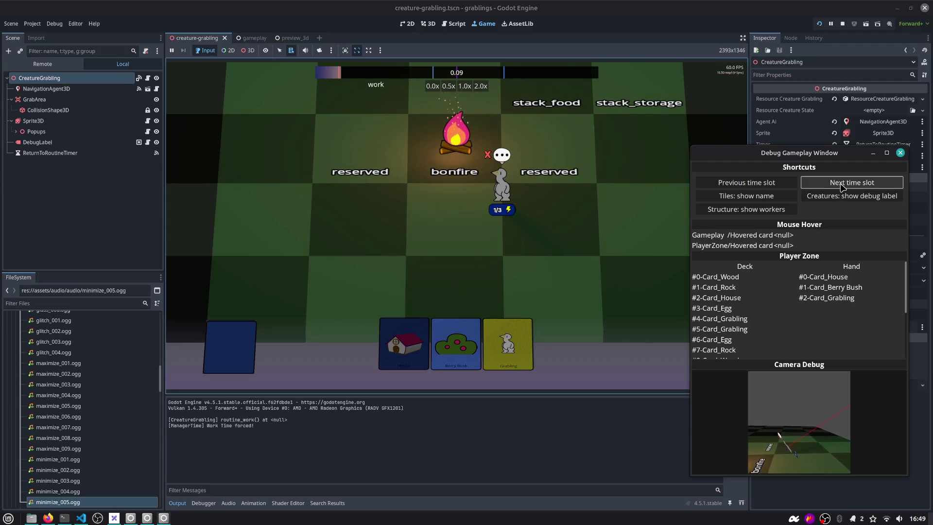
left_click(842, 186)
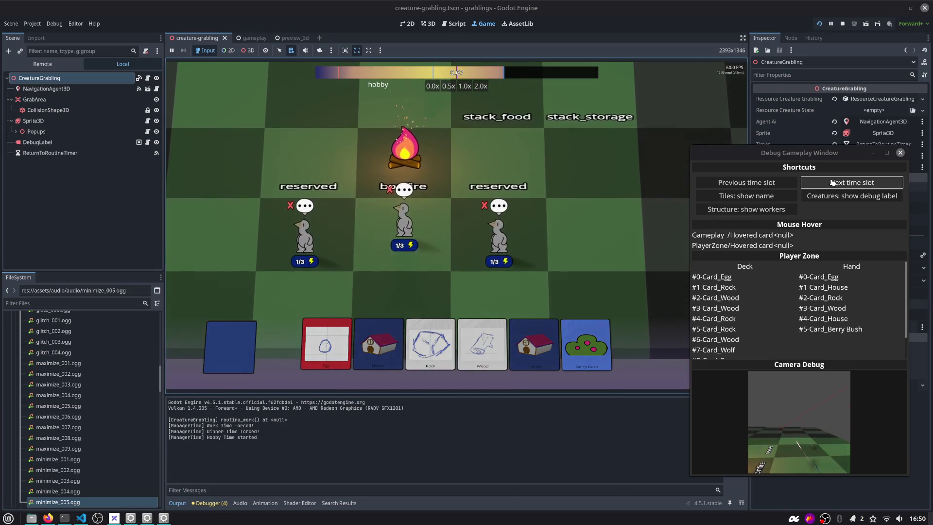
left_click(833, 183)
left_click(833, 182)
left_click(832, 183)
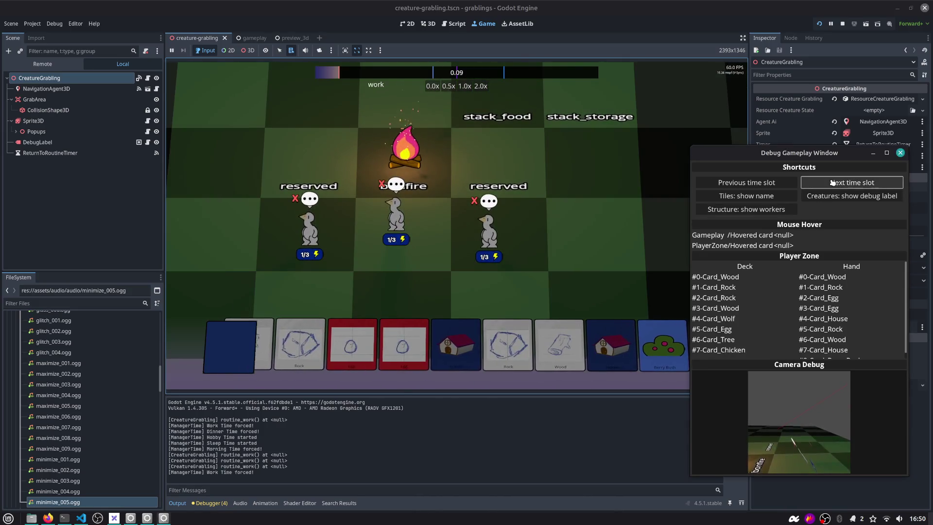
left_click(832, 182)
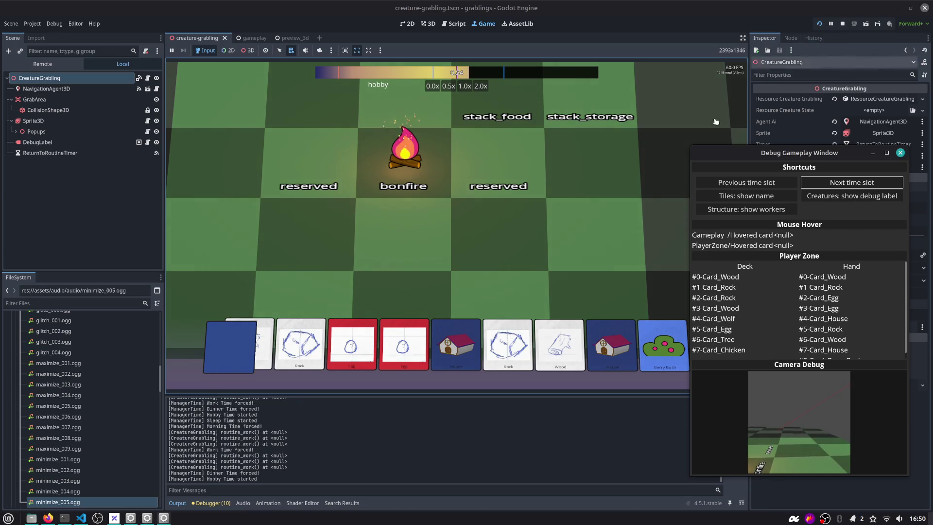
Check the logged errors in the Debugger panel and stop the game.
left_click(209, 503)
left_click(219, 400)
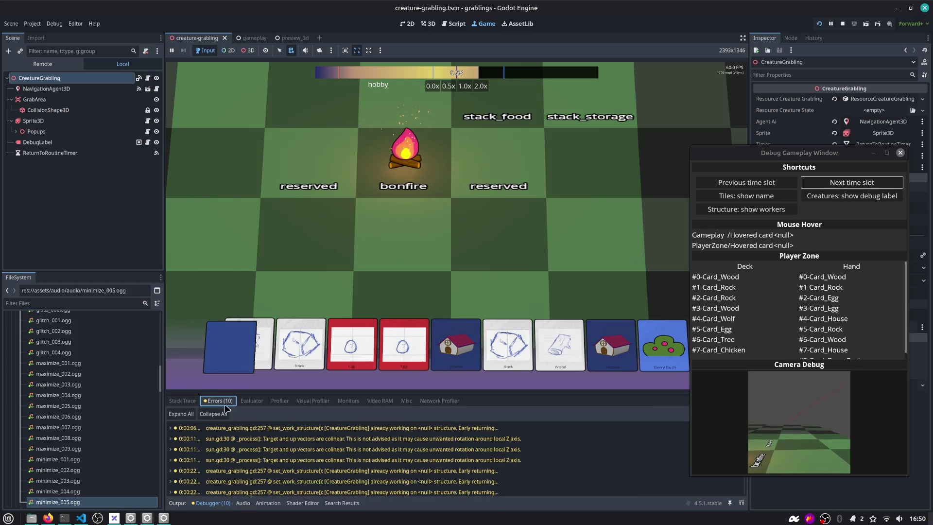
left_click(843, 24)
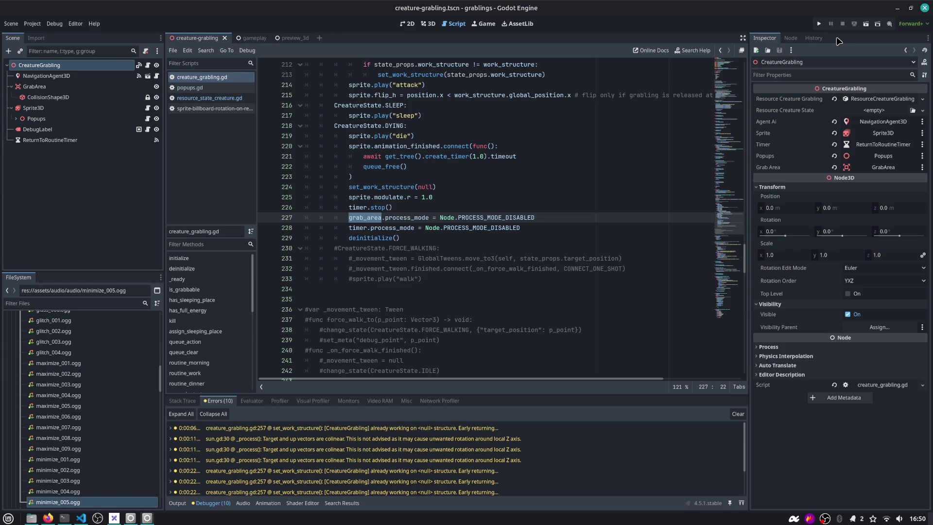
key("alt+Tab")
Switch to the OBS Studio desktop and reposition the OBS window.
key("Tab")
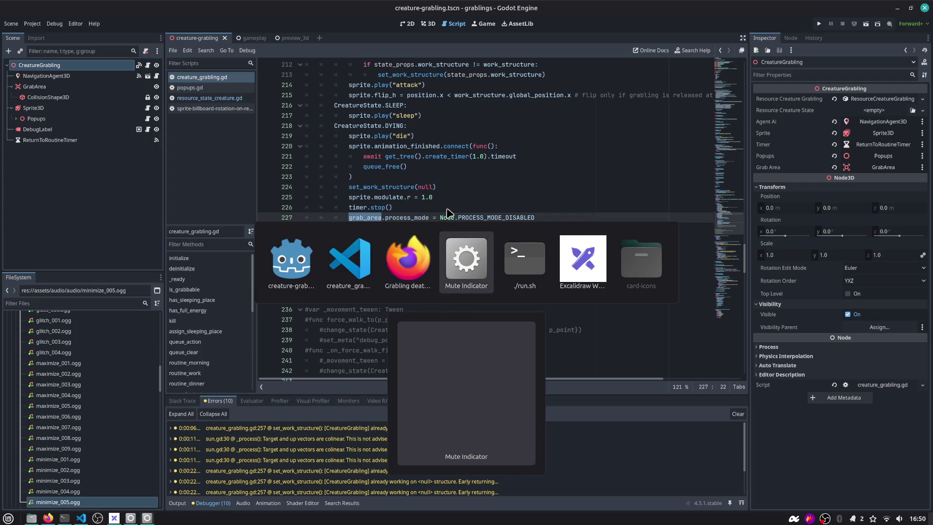
key("Escape")
key("ctrl+F2")
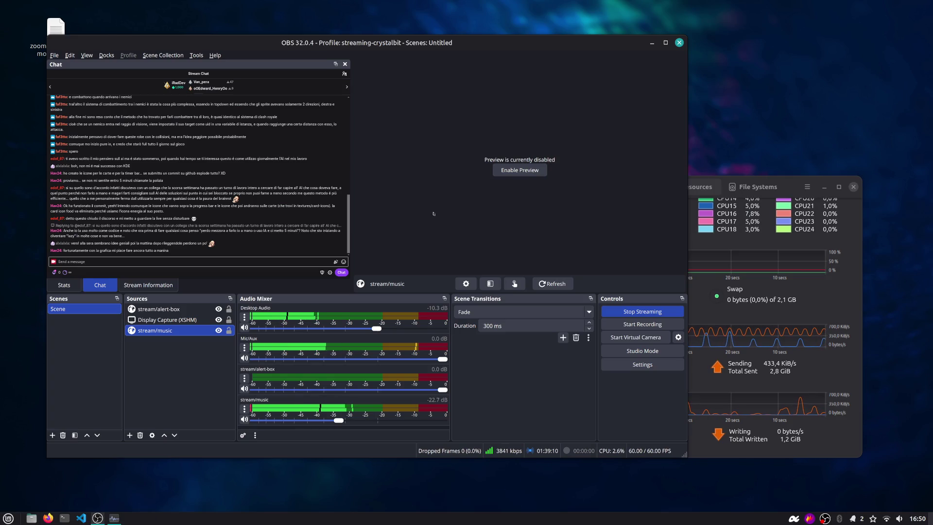
mouse_move(432, 212)
left_mouse_down()
mouse_move(564, 215)
mouse_move(573, 234)
left_mouse_up()
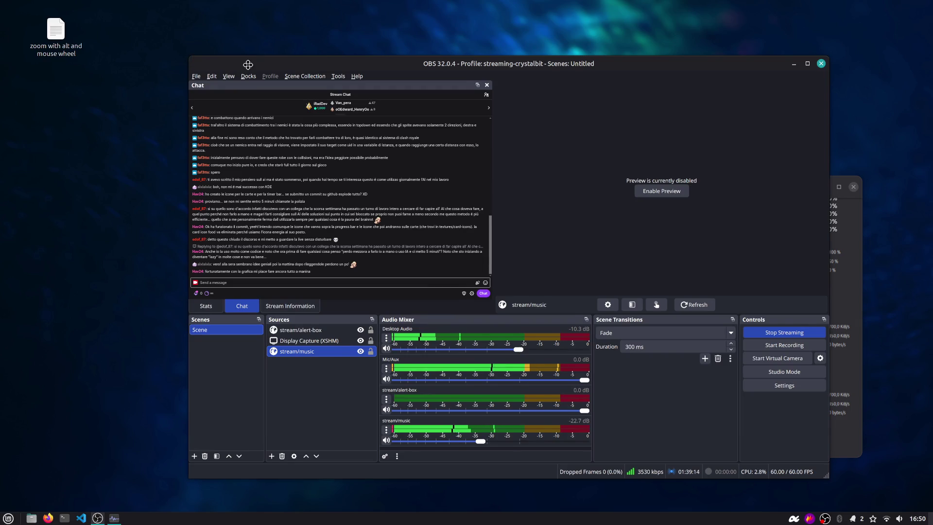
left_click_drag(243, 62, 199, 60)
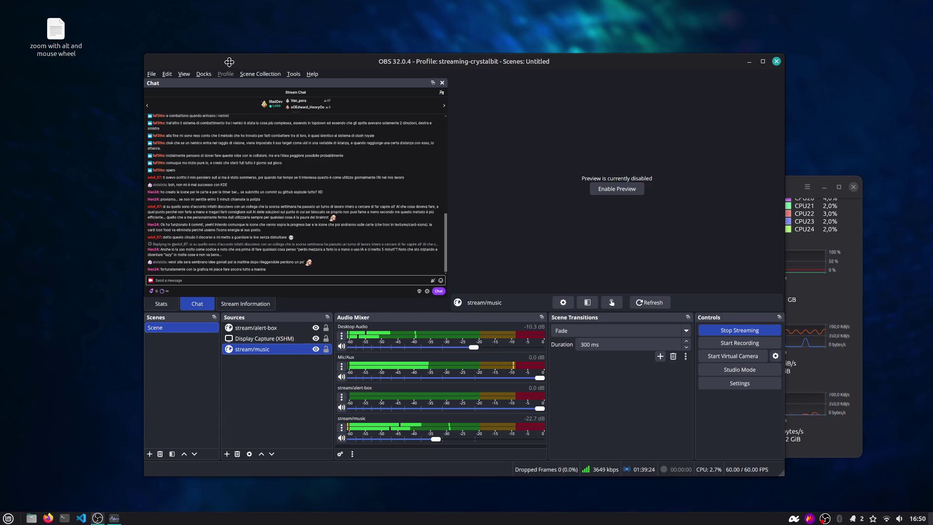
left_click_drag(244, 123, 235, 122)
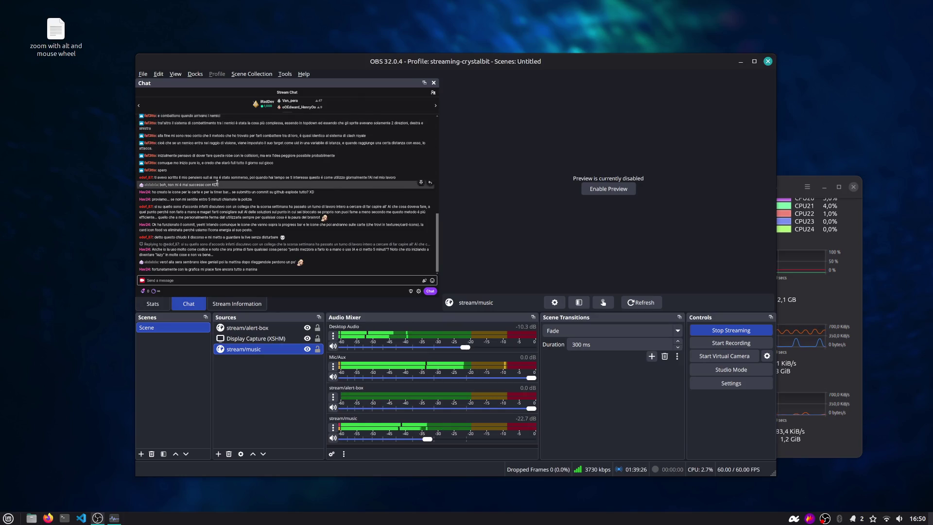
mouse_move(435, 76)
left_mouse_down()
mouse_move(421, 75)
mouse_move(471, 83)
left_mouse_up()
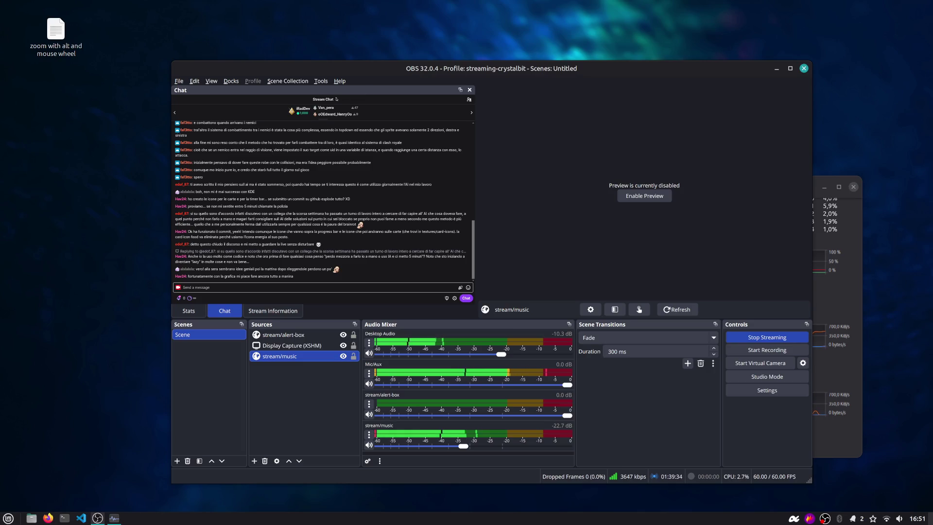
Undock and re-dock the Chat panel, then open the Twitch chat link in the browser.
left_click(460, 90)
left_click_drag(437, 93, 530, 135)
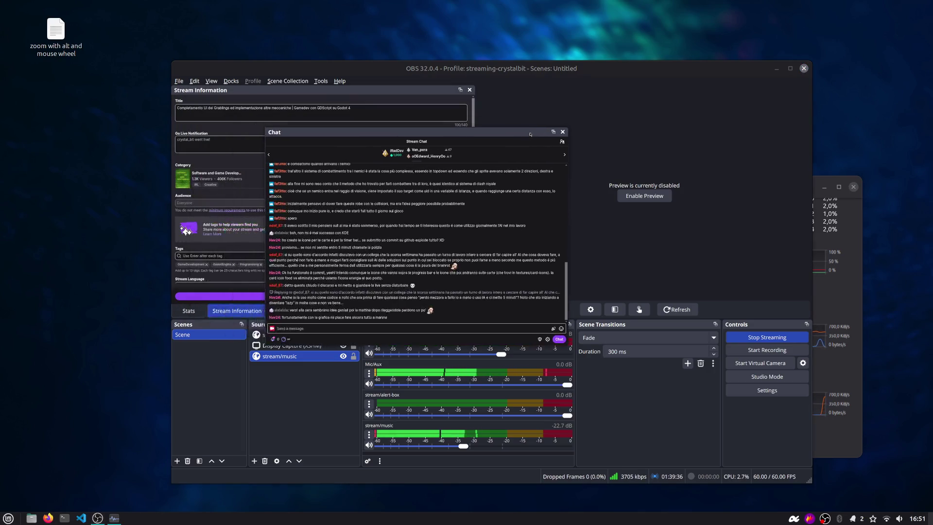
mouse_move(291, 128)
left_mouse_down()
mouse_move(197, 90)
mouse_move(122, 37)
left_mouse_up()
left_click_drag(220, 44, 225, 94)
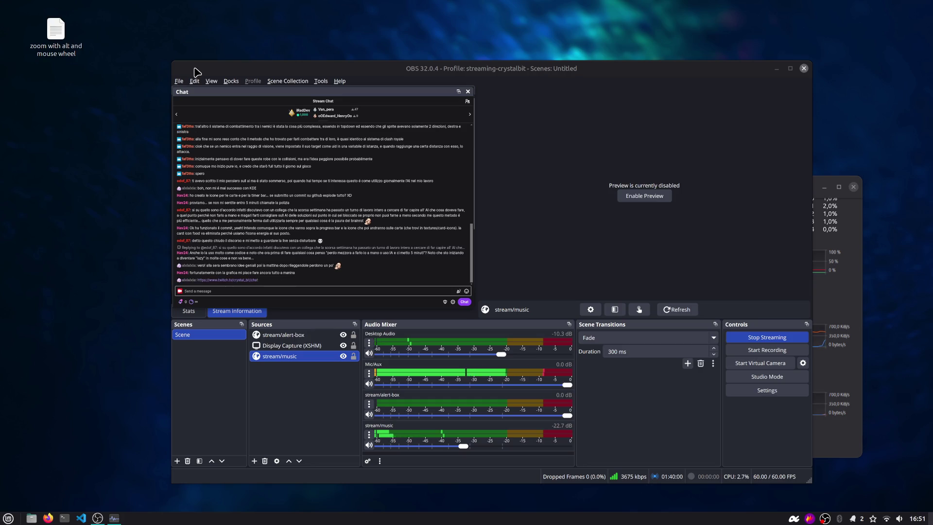
left_click(228, 280)
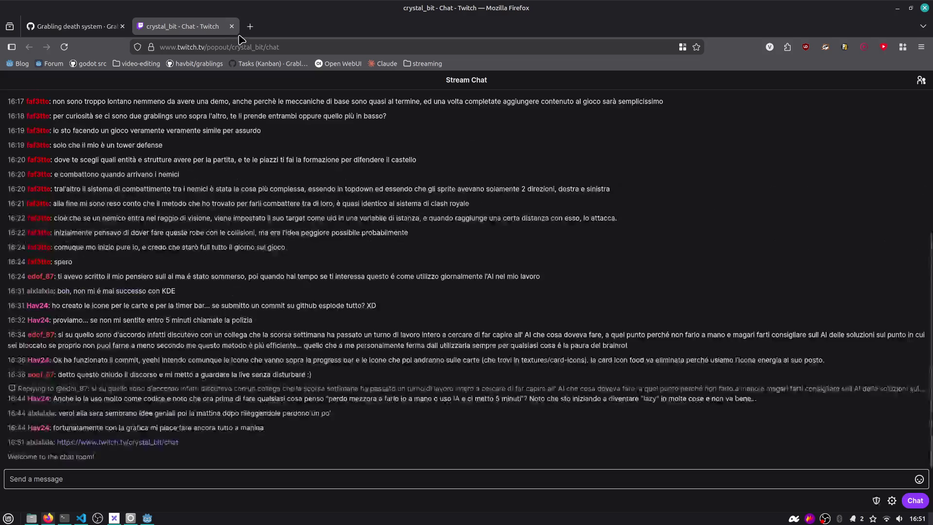
Move the Twitch chat into its own floating window and hide the bookmarks toolbar.
left_click_drag(189, 30, 260, 95)
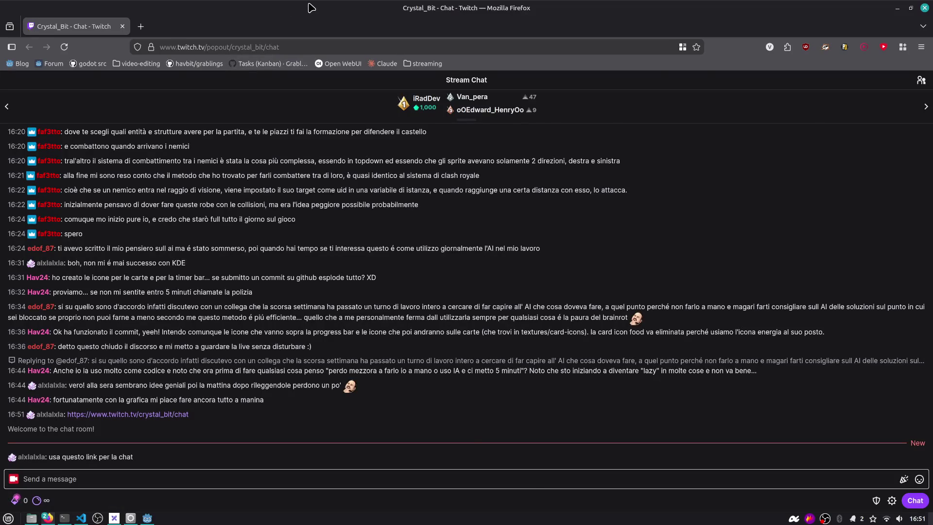
key("super+Right")
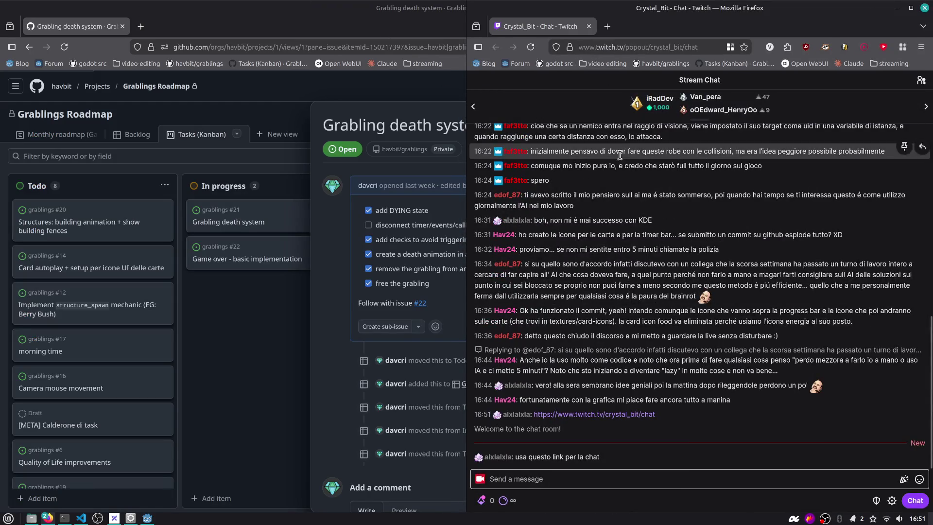
key("super+Left")
key("ctrl+shift+b")
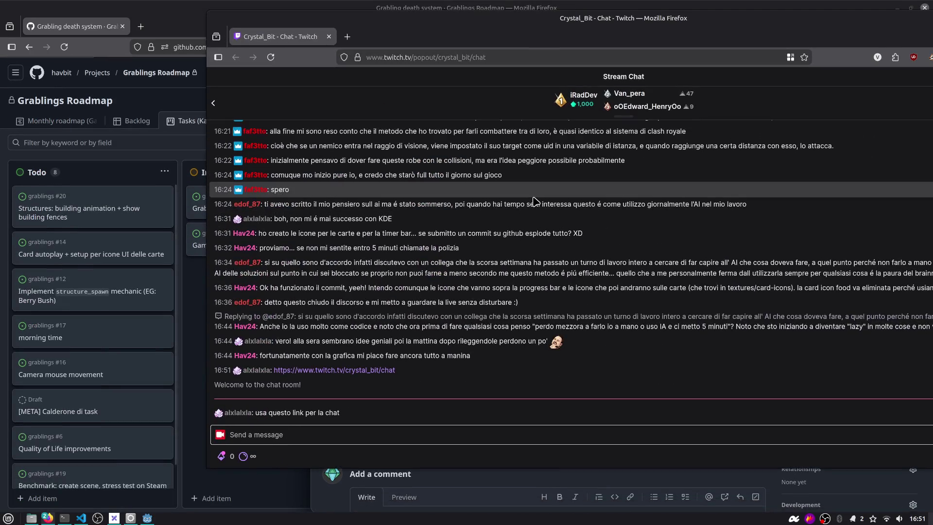
mouse_move(553, 227)
left_mouse_down()
mouse_move(602, 262)
mouse_move(593, 260)
mouse_move(661, 273)
mouse_move(652, 266)
left_mouse_up()
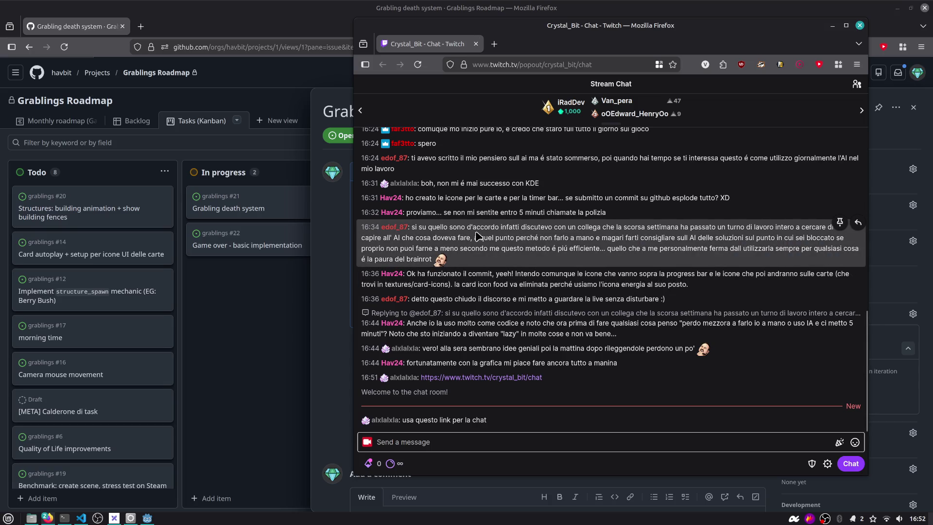
left_click_drag(608, 26, 583, 22)
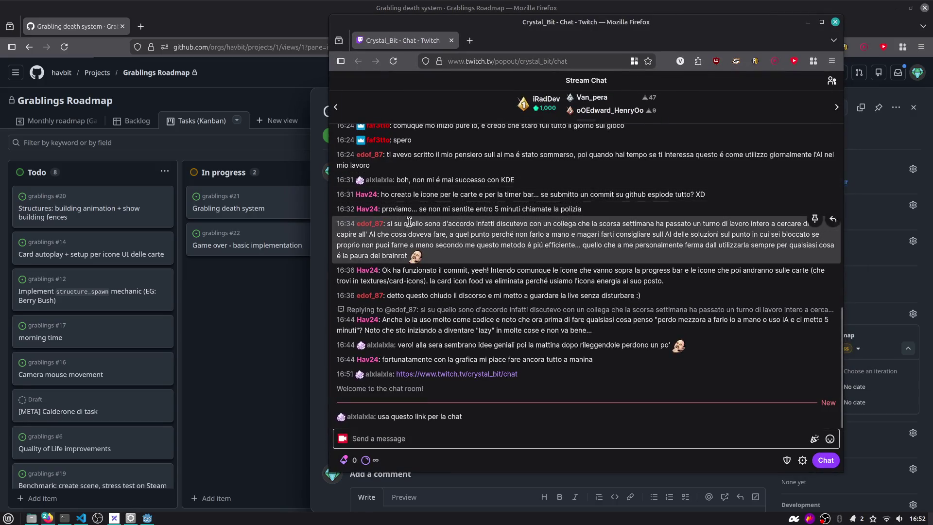
Scroll through the stream chat and read older messages.
scroll(410, 205, "up", 2)
scroll(409, 206, "down", 3)
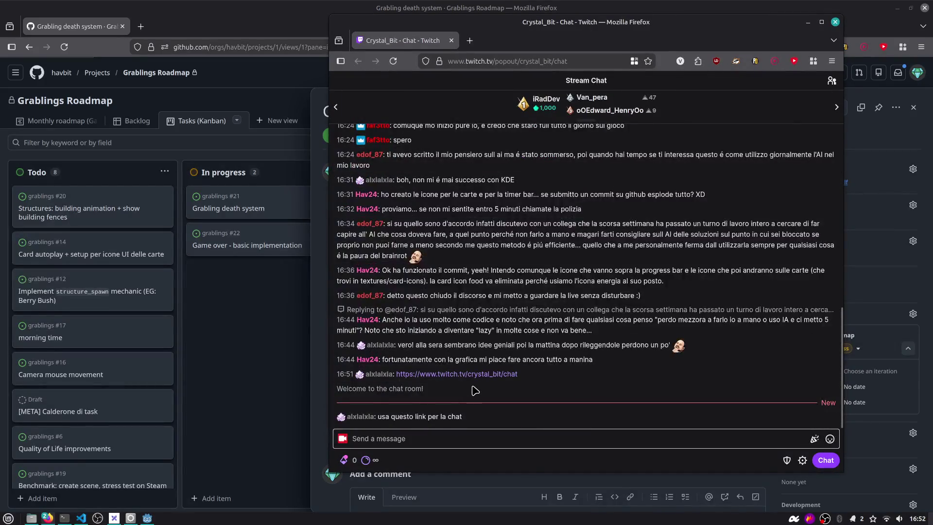
scroll(471, 389, "up", 6)
scroll(472, 389, "up", 3)
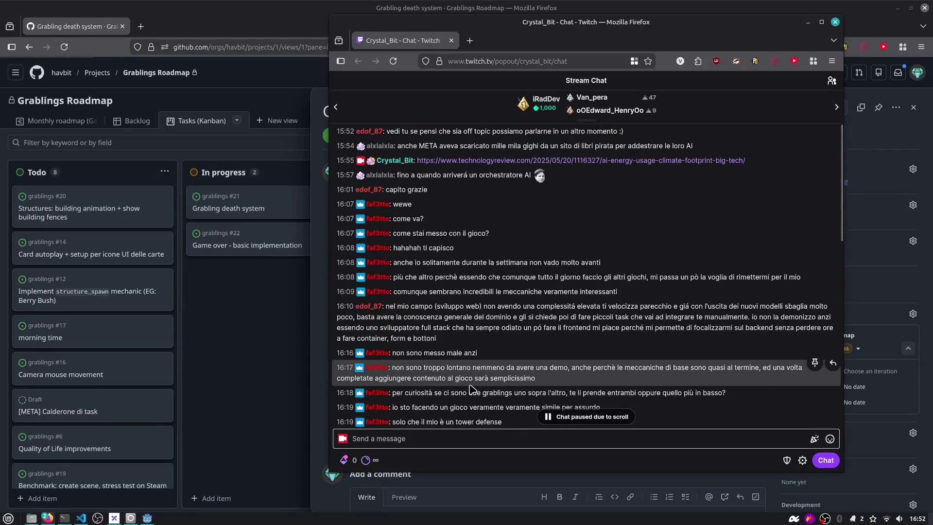
scroll(471, 388, "down", 10)
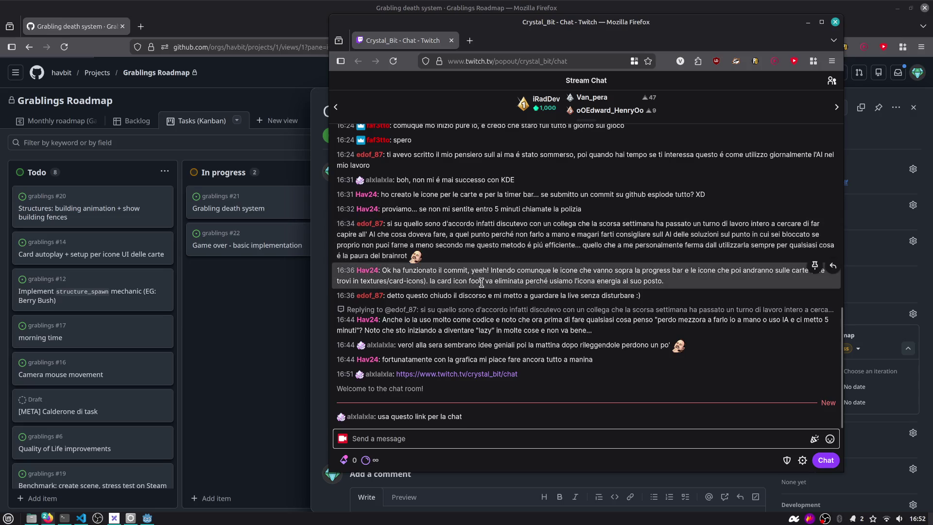
scroll(485, 289, "up", 2)
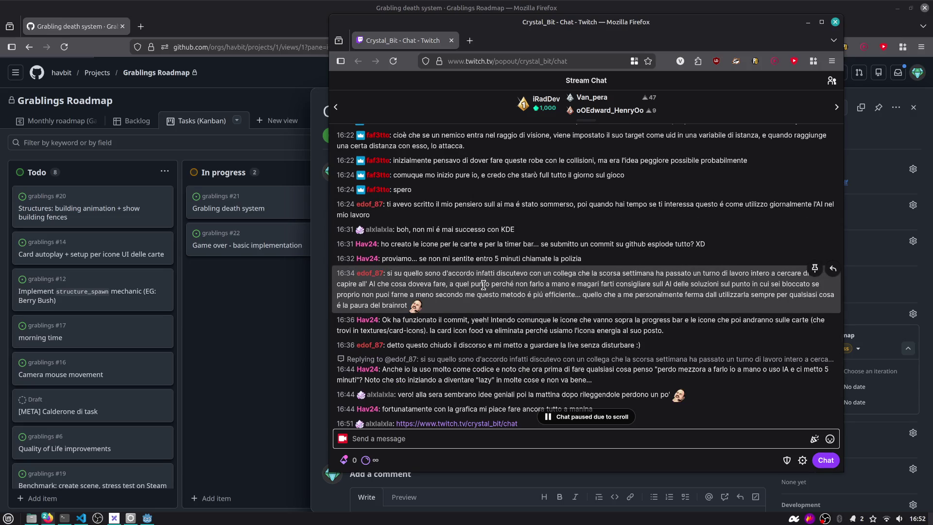
left_click_drag(426, 319, 508, 331)
scroll(505, 331, "down", 2)
left_click_drag(443, 297, 535, 297)
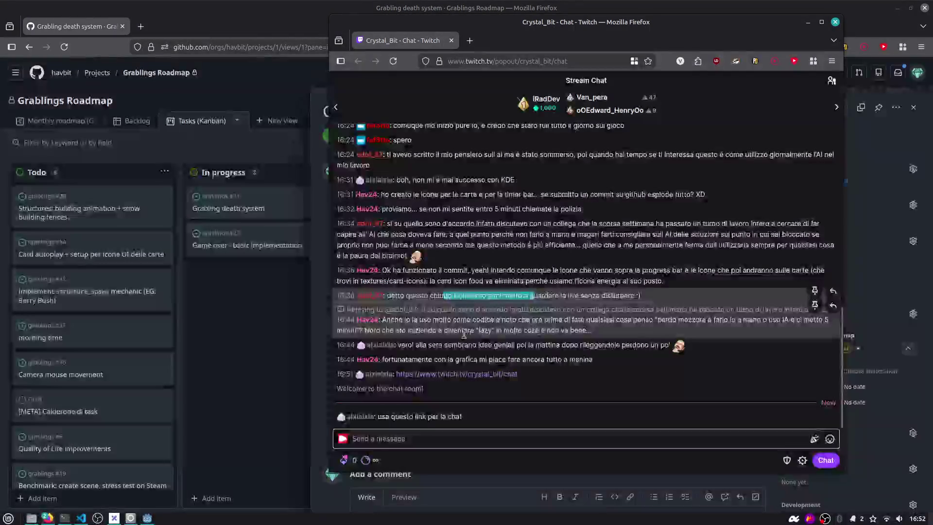
left_click(482, 331)
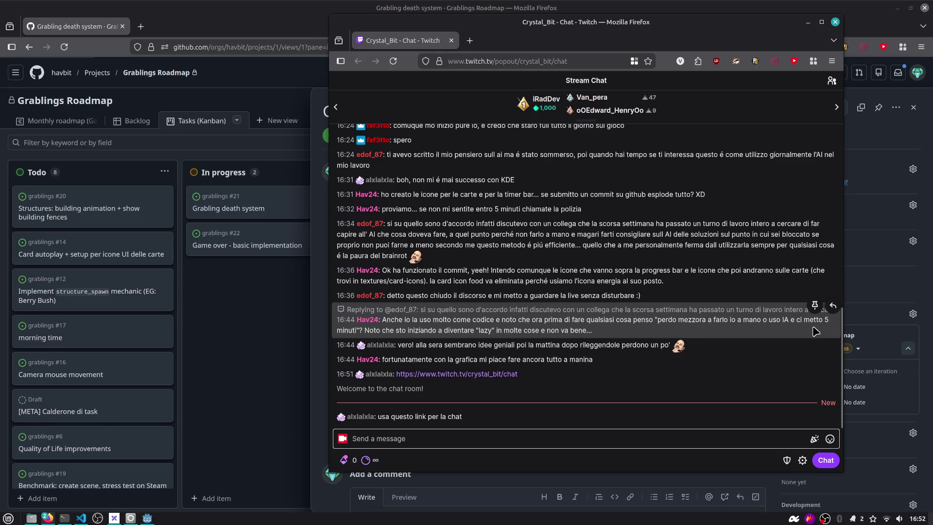
Resize and reposition the chat window, then tile it on the right half.
left_click_drag(844, 329, 751, 330)
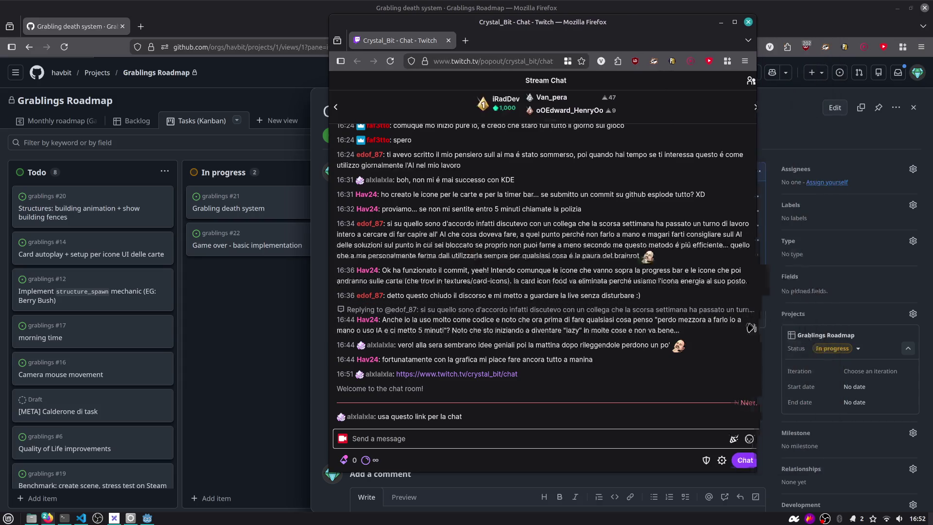
left_click_drag(592, 31, 682, 33)
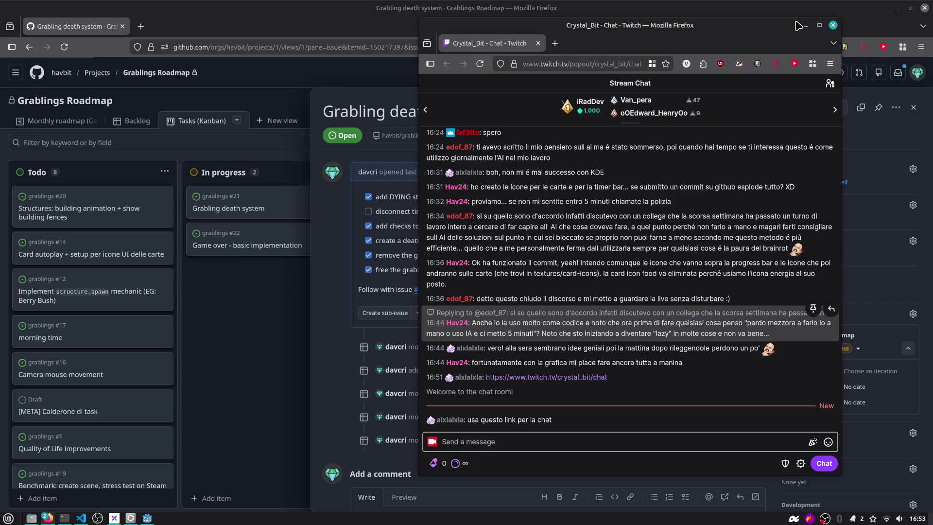
left_click_drag(784, 23, 728, 27)
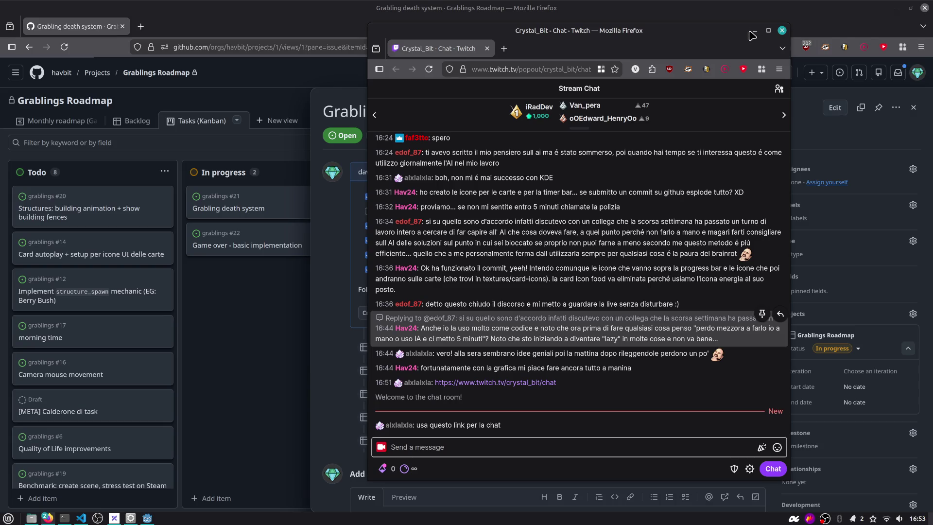
left_click_drag(750, 33, 730, 31)
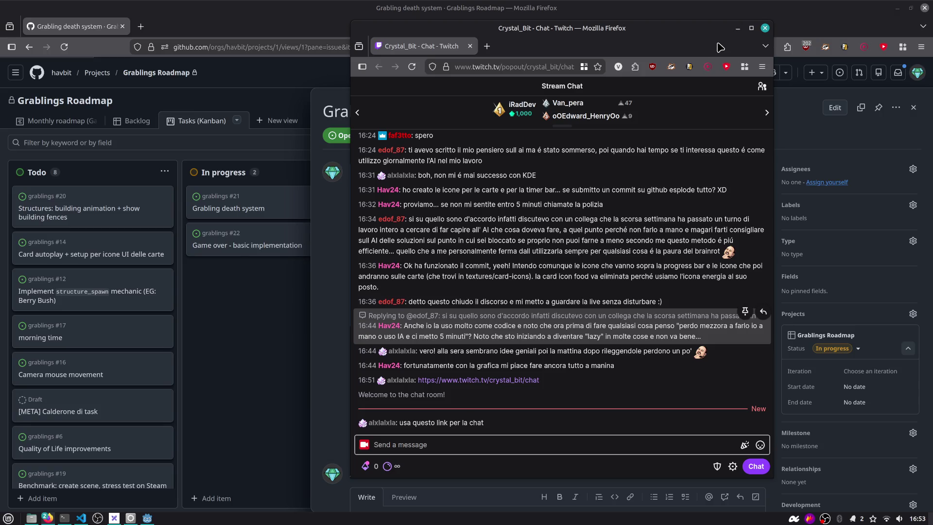
mouse_move(418, 46)
left_mouse_down()
mouse_move(224, 68)
mouse_move(192, 31)
mouse_move(334, 82)
mouse_move(358, 65)
left_mouse_up()
key("super+Right")
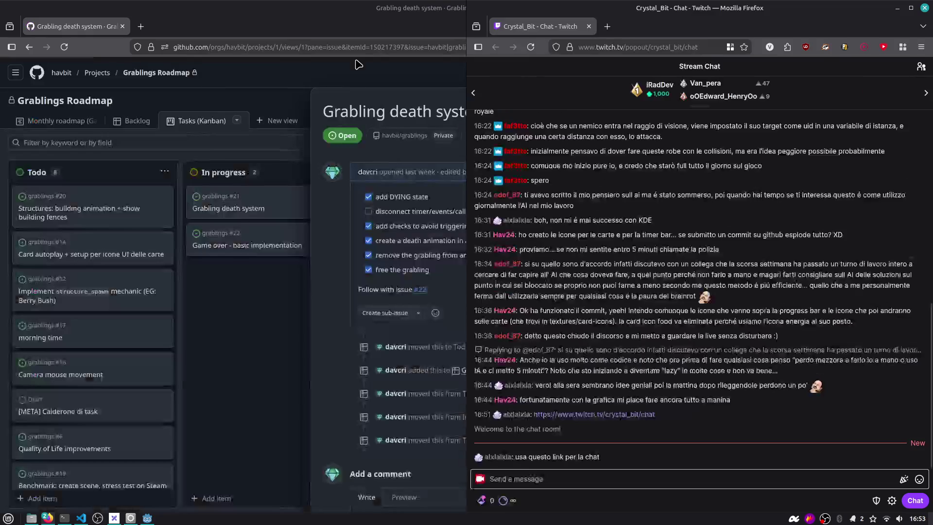
Focus the GitHub issue window and open a blank new tab beside the Twitch chat.
left_click(400, 23)
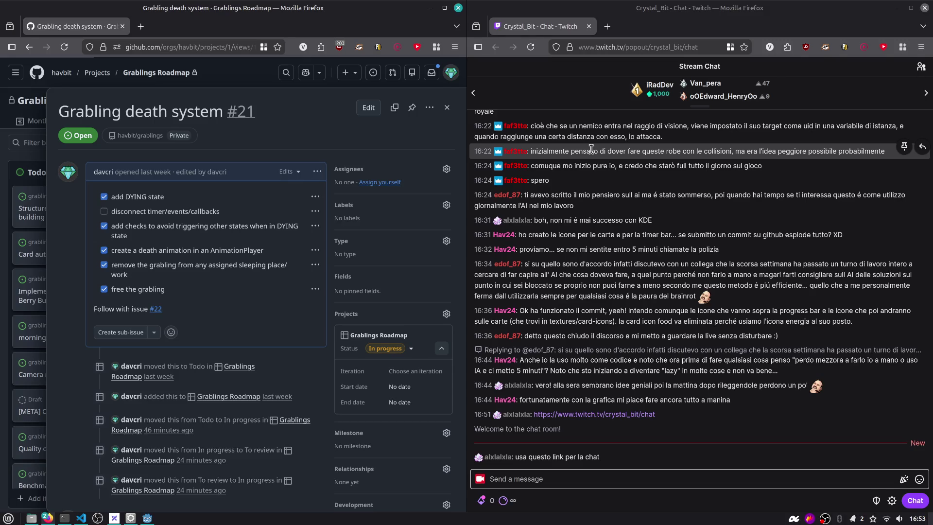
left_click(607, 27)
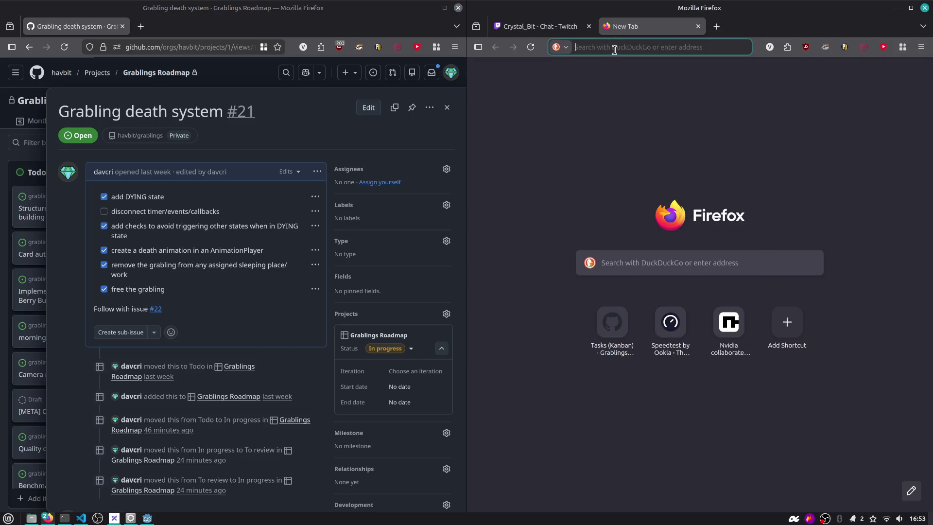
left_click(615, 50)
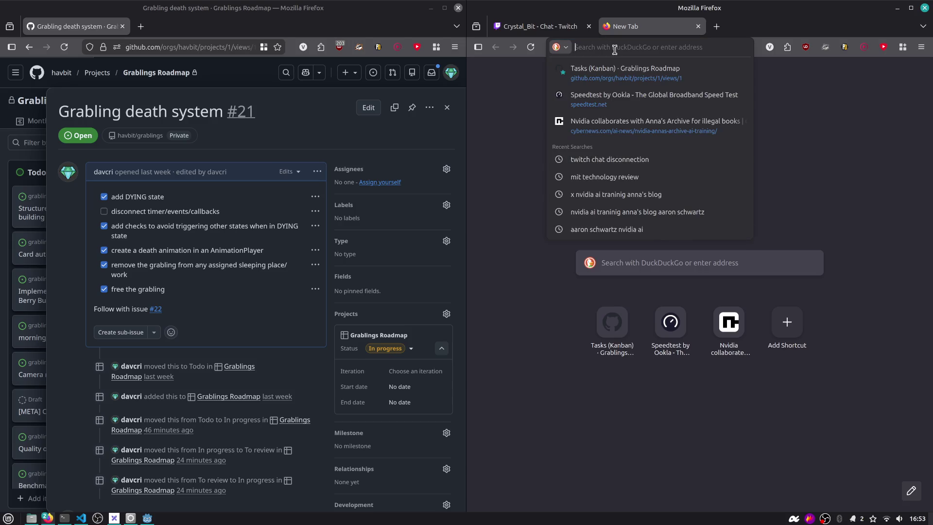
Search DuckDuckGo for 'addobbi' and filter to image results.
type("adobbi")
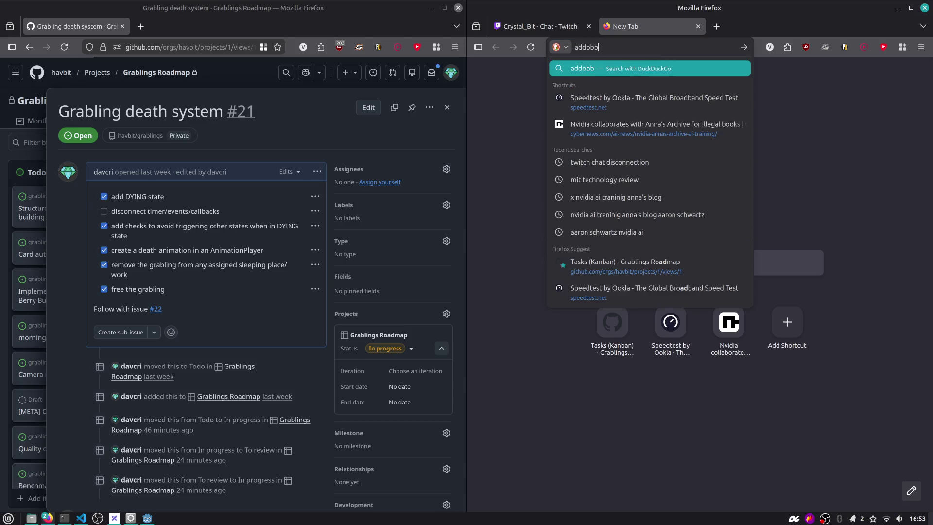
key("Return")
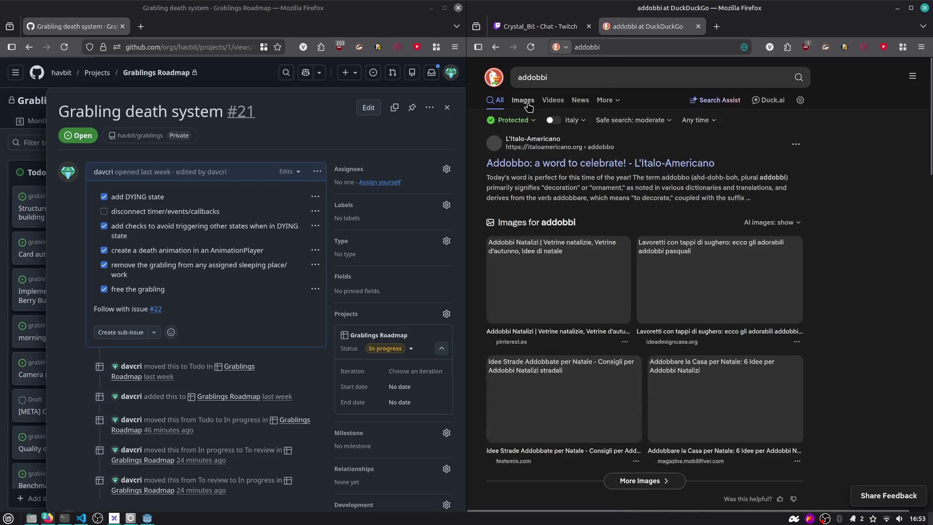
left_click(522, 99)
Preview the first result, a shop front with a Christmas garland, then close the tab.
scroll(549, 226, "down", 15)
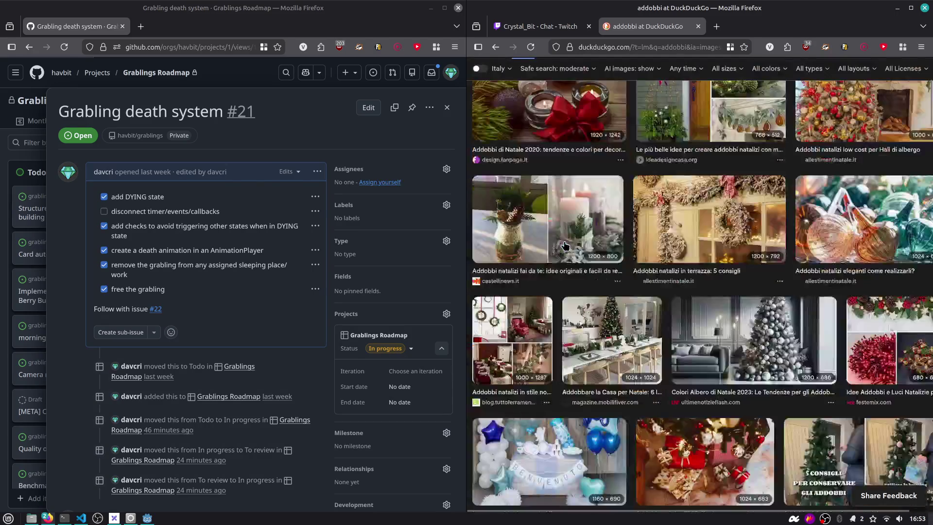
scroll(564, 246, "down", 4)
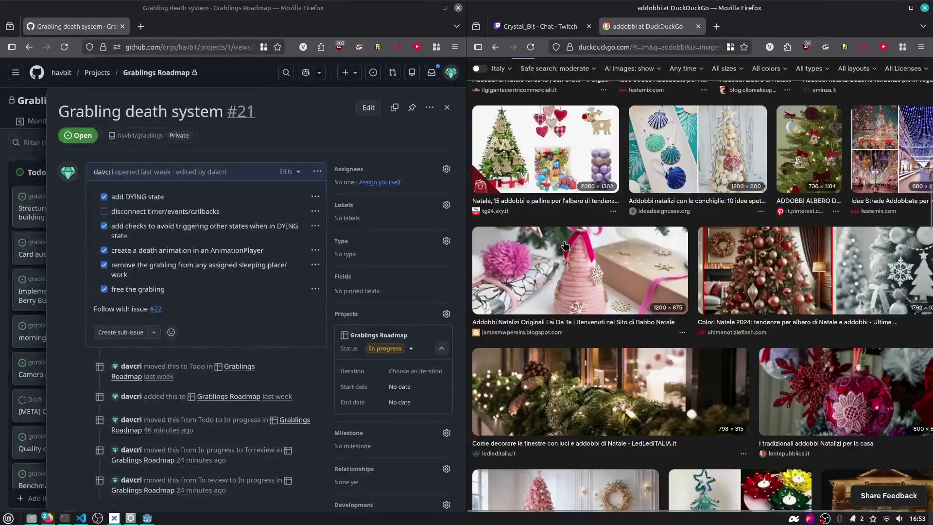
scroll(627, 250, "up", 10)
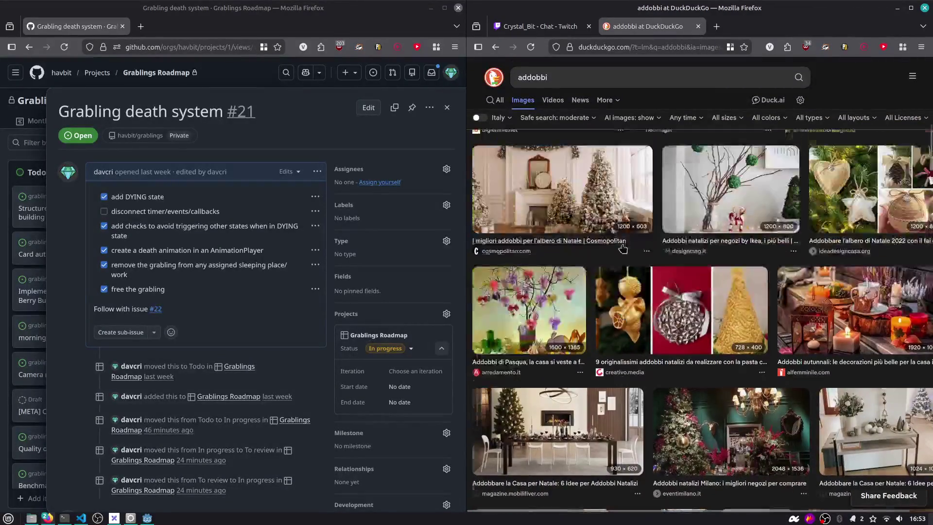
scroll(624, 251, "up", 10)
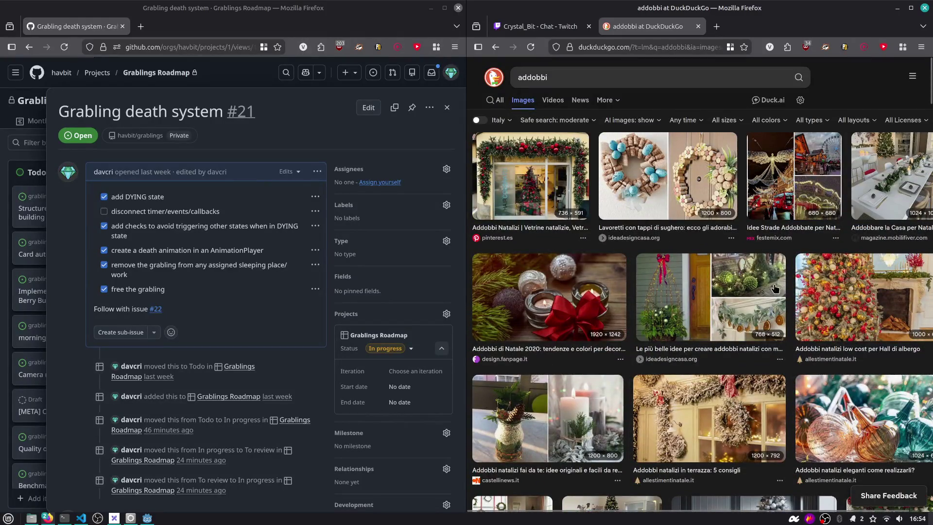
left_click(520, 162)
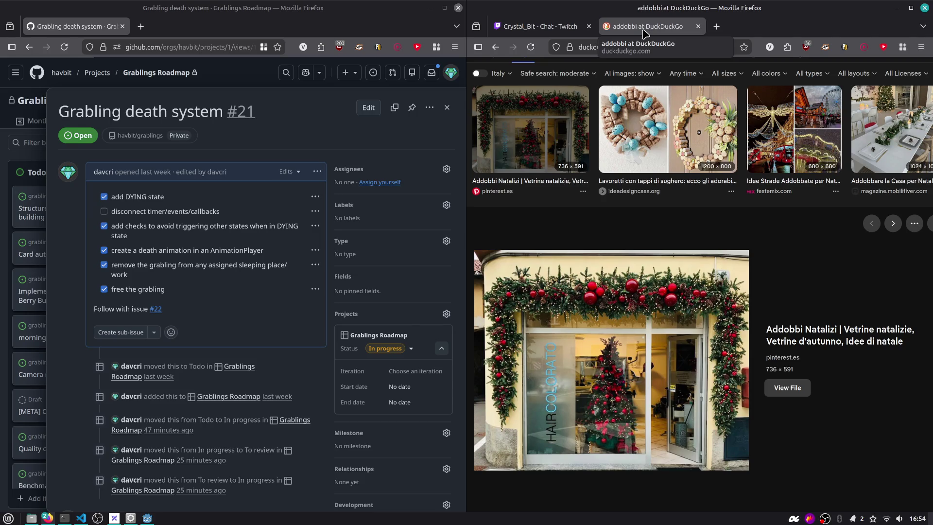
middle_click(642, 28)
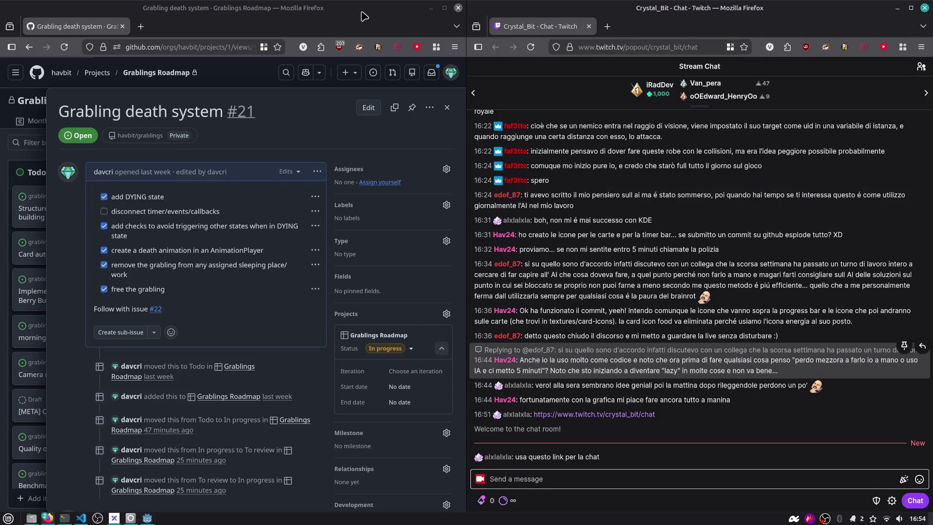
Back in Godot, select the deinitialize() line 229 in creature_grabling.gd's DYING cleanup code.
key("alt+Tab")
key("alt+Tab")
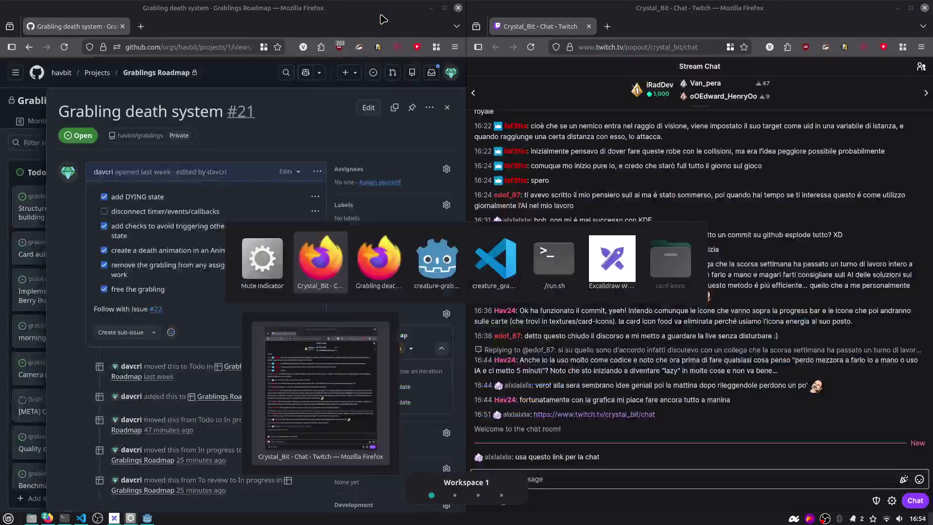
key("alt+Tab")
scroll(462, 238, "down", 2)
left_click(467, 241, "shift")
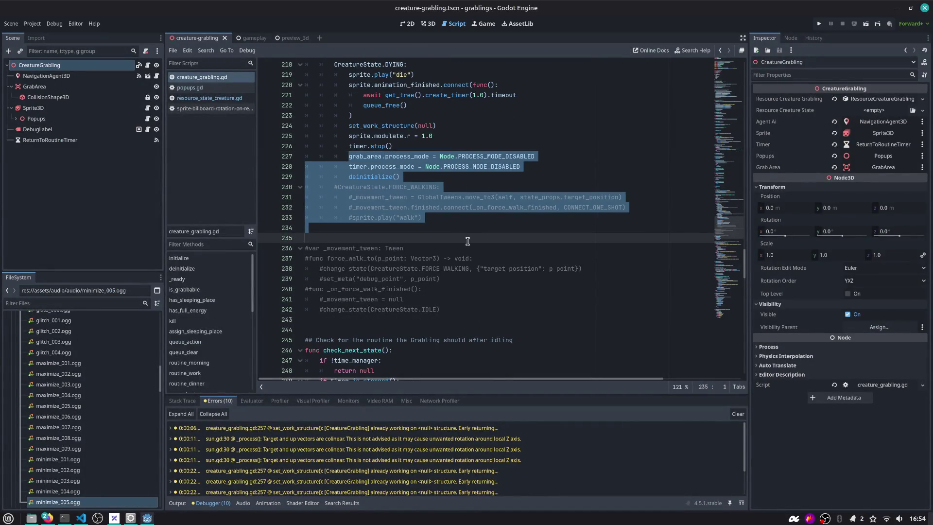
left_click(422, 208)
double_click(387, 178)
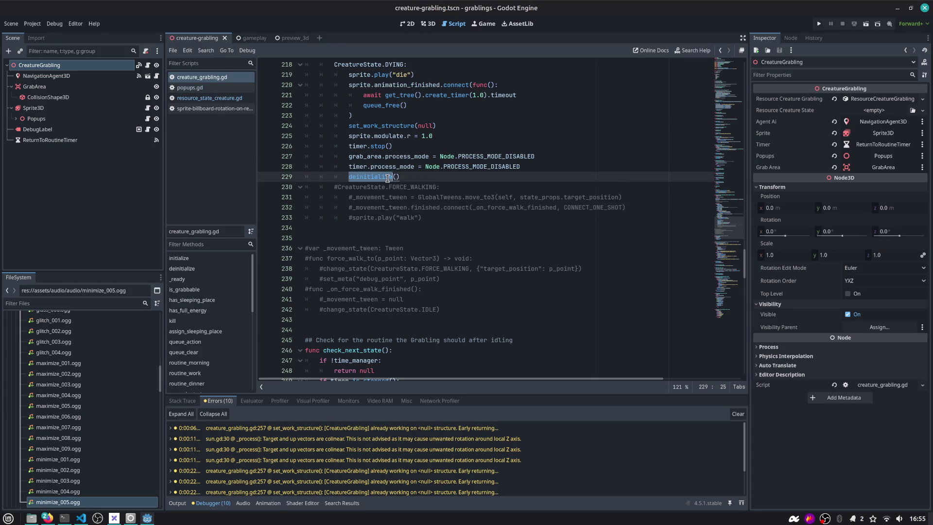
scroll(402, 177, "up", 2)
left_click(463, 239)
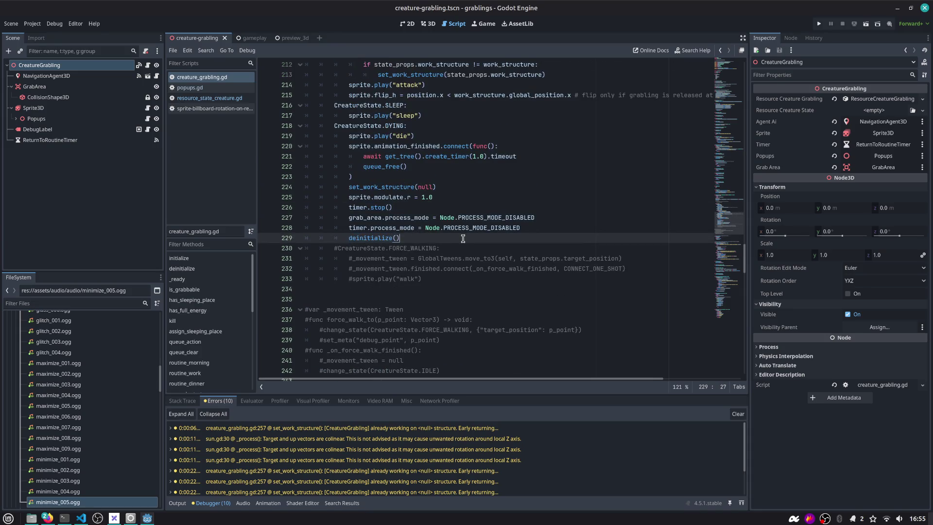
left_click_drag(462, 238, 256, 236)
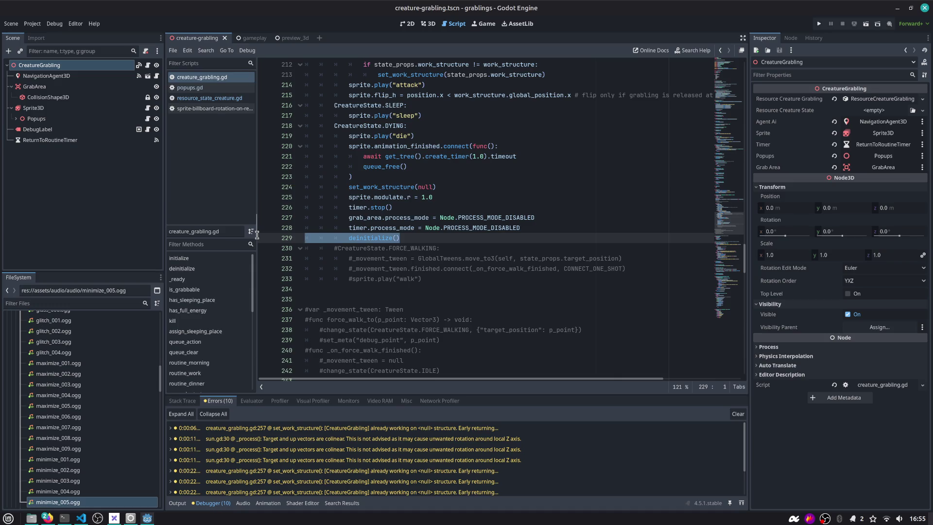
key("alt+Tab")
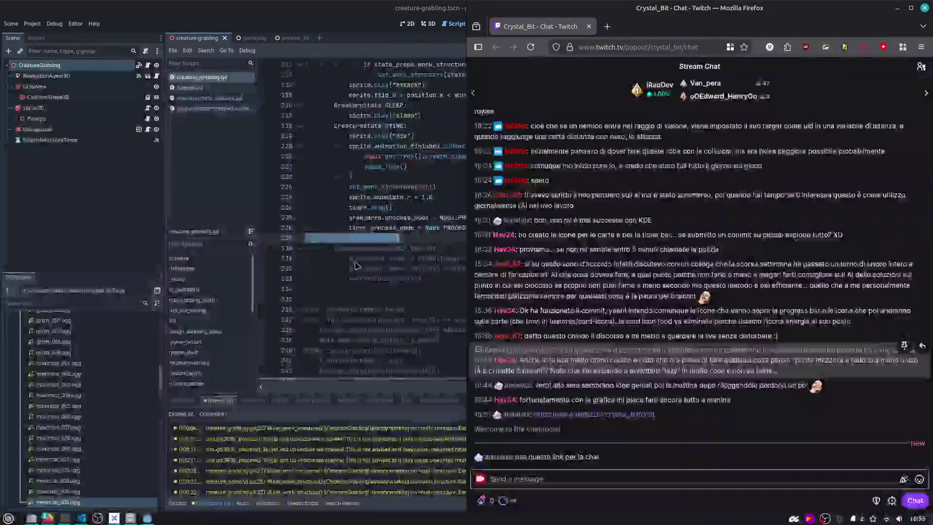
Close the issue panel and move the Grabling death system card to To review.
key("Tab")
key("Tab")
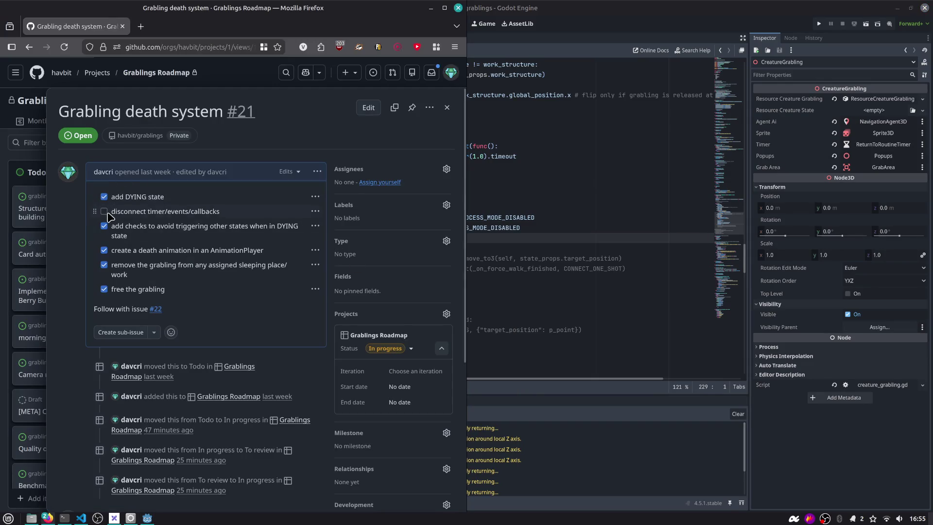
left_click(447, 107)
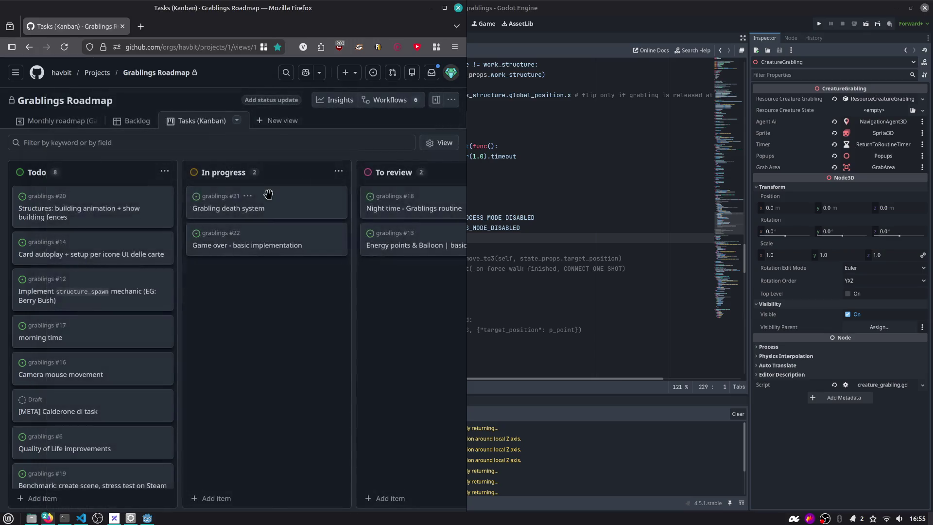
mouse_move(247, 206)
left_mouse_down()
mouse_move(388, 185)
mouse_move(266, 189)
mouse_move(245, 216)
left_mouse_up()
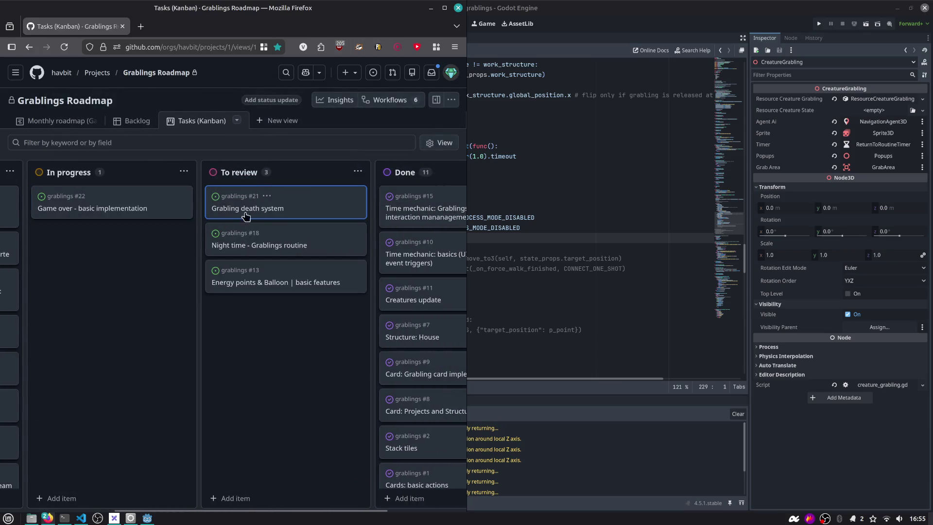
scroll(150, 266, "left", 3)
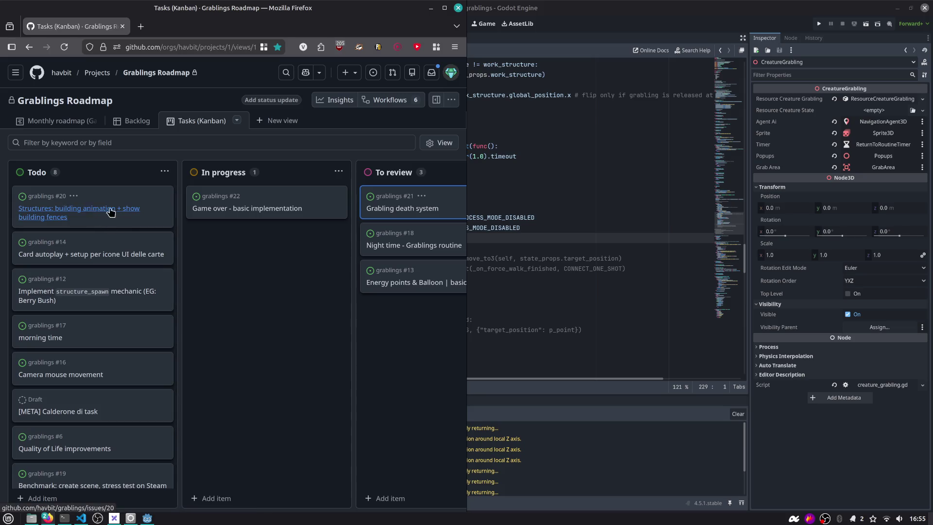
View issue #22 'Game over - basic implementation', then run the project in Godot.
left_click(260, 209)
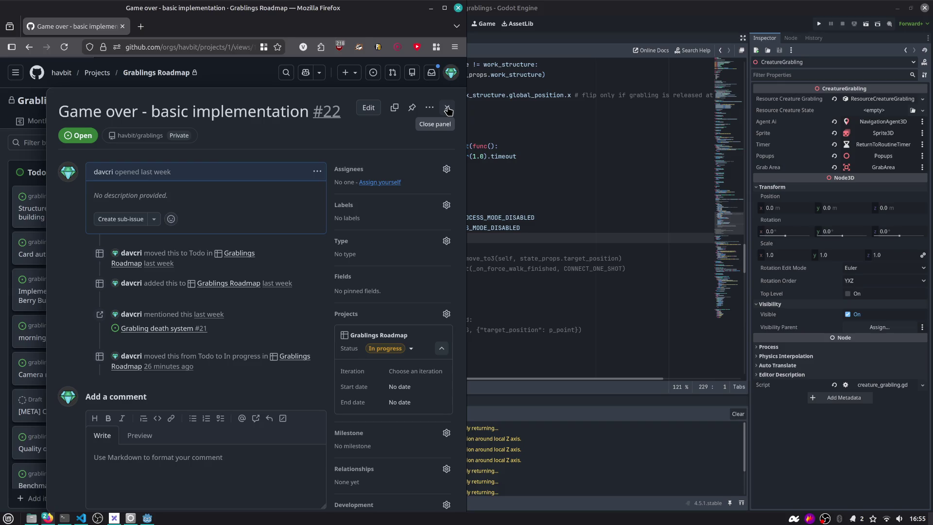
left_click(447, 110)
left_click(586, 23)
left_click(819, 24)
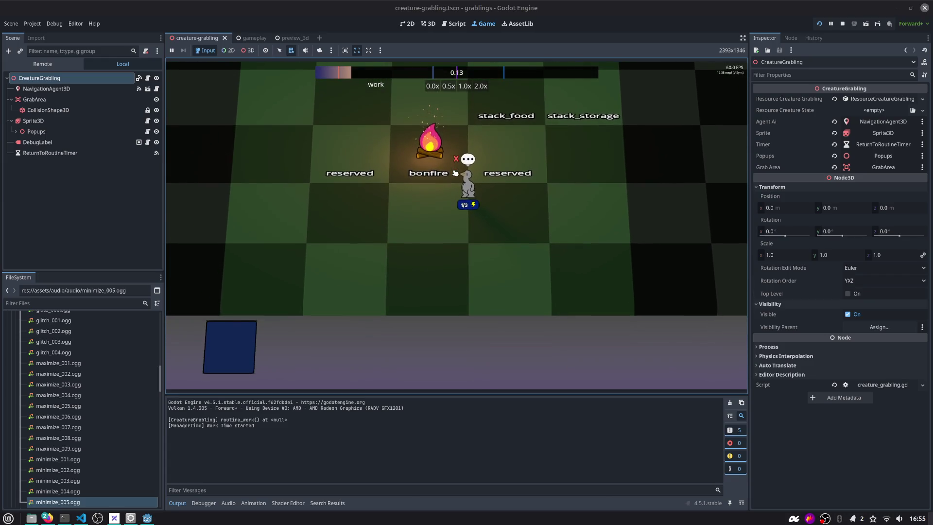
Carry the grabling past the bonfire onto the right reserved tile, then stop the game.
left_click_drag(464, 181, 397, 198)
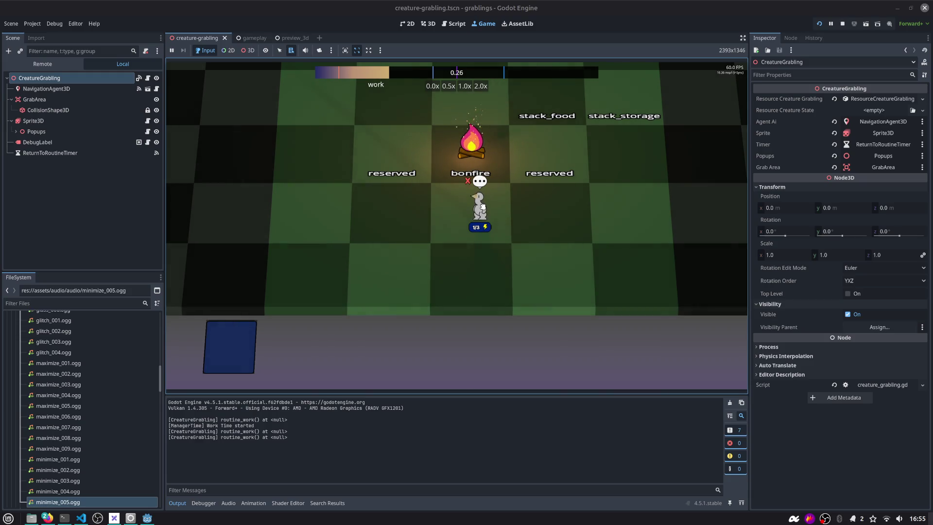
left_click_drag(482, 206, 539, 179)
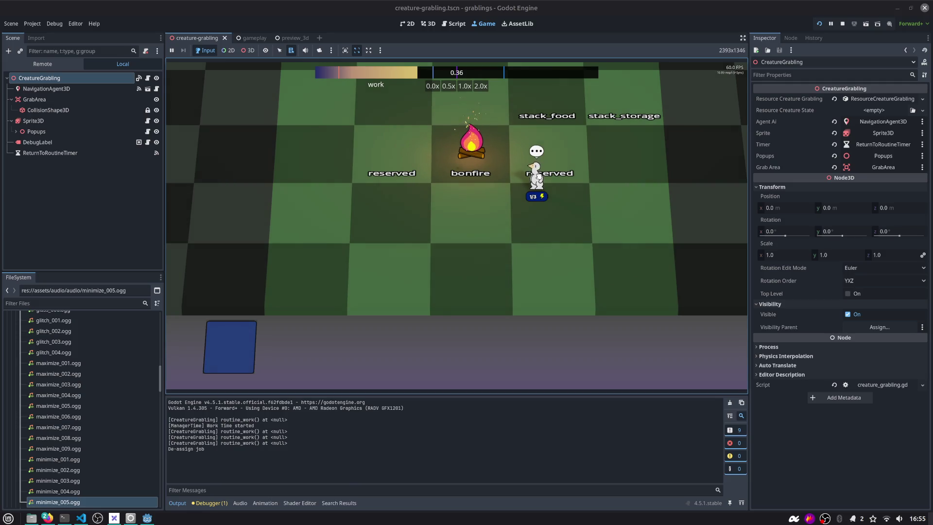
scroll(503, 178, "up", 2)
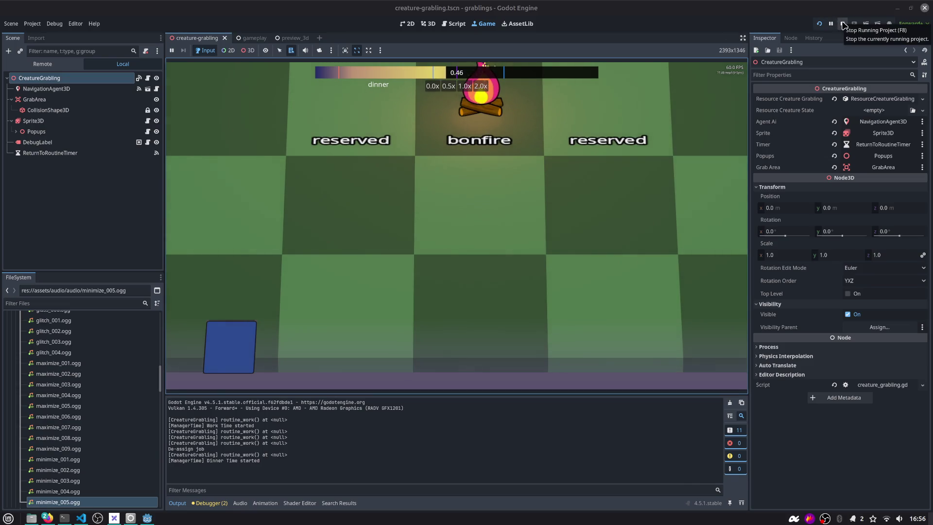
scroll(560, 160, "down", 2)
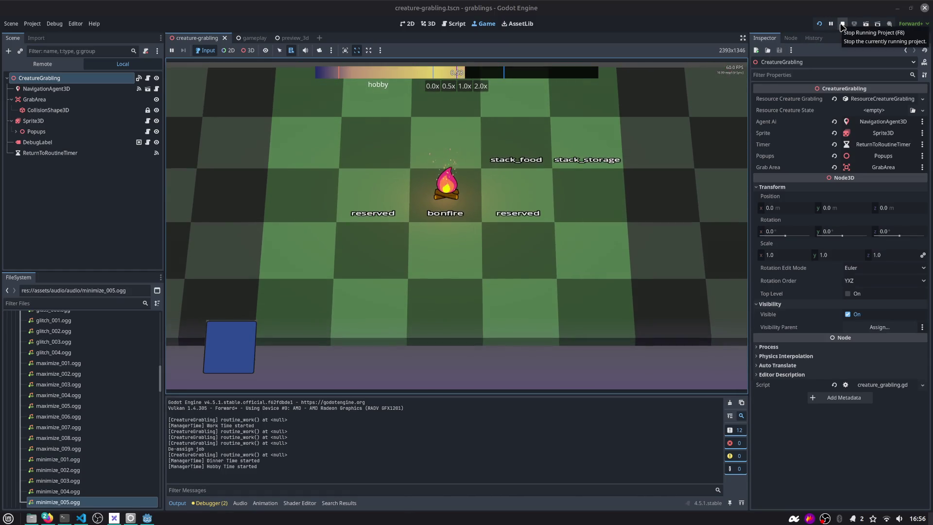
left_click(842, 26)
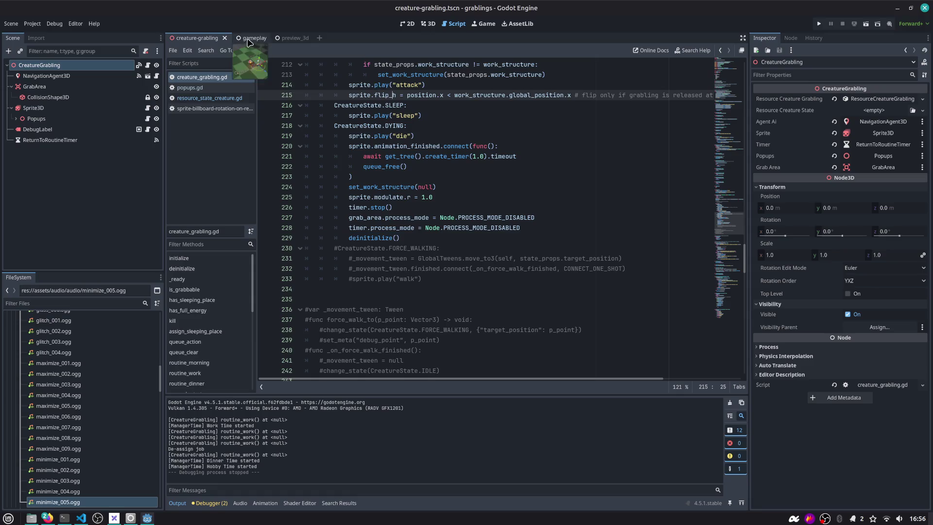
In the 3D view, expand Popups and hide the PopupTopRemoveButton sprite.
left_click(32, 122)
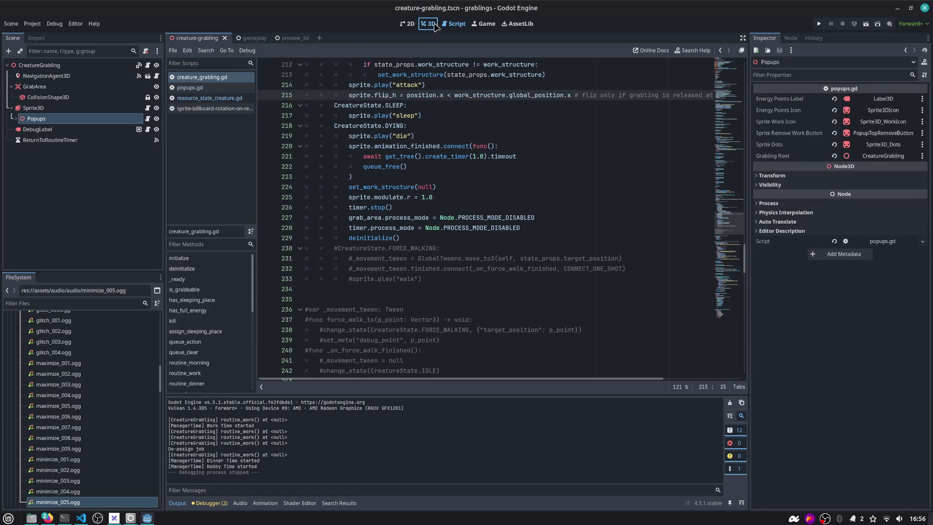
left_click(428, 23)
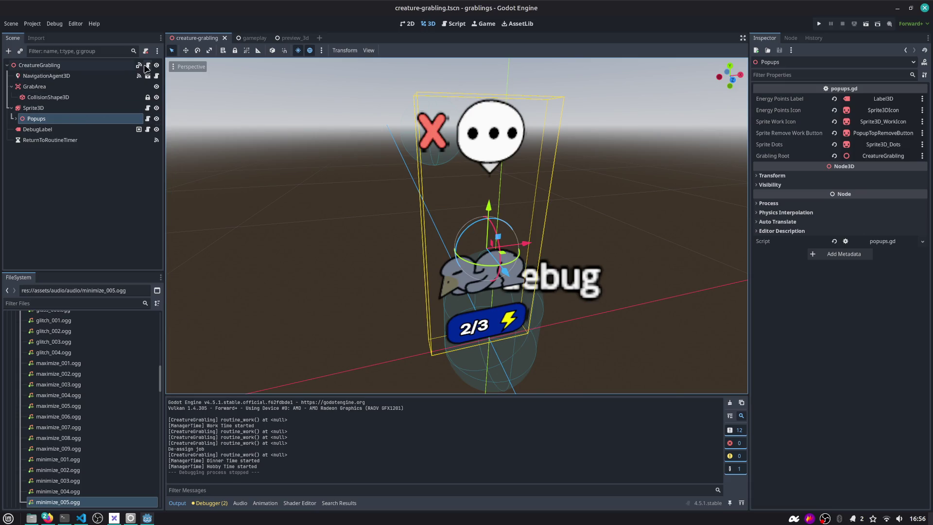
left_click(12, 120)
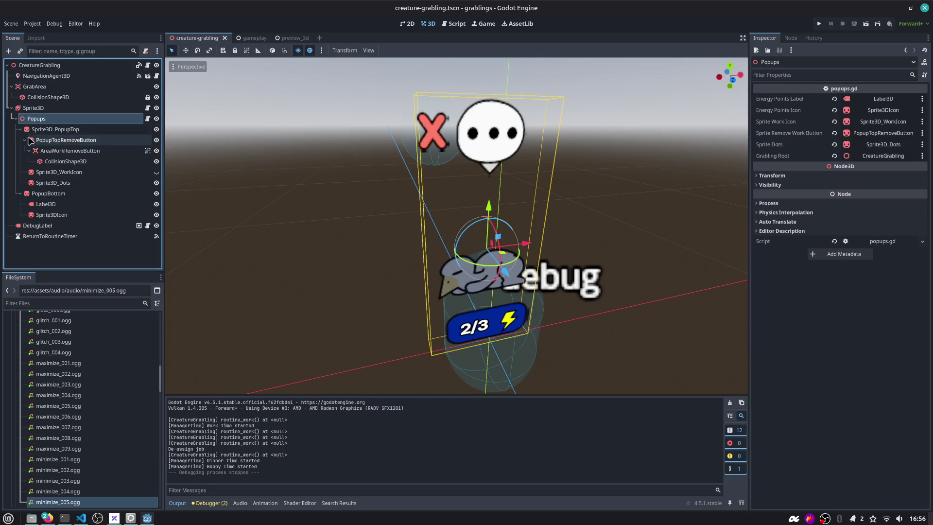
left_click(118, 130)
left_click(91, 140)
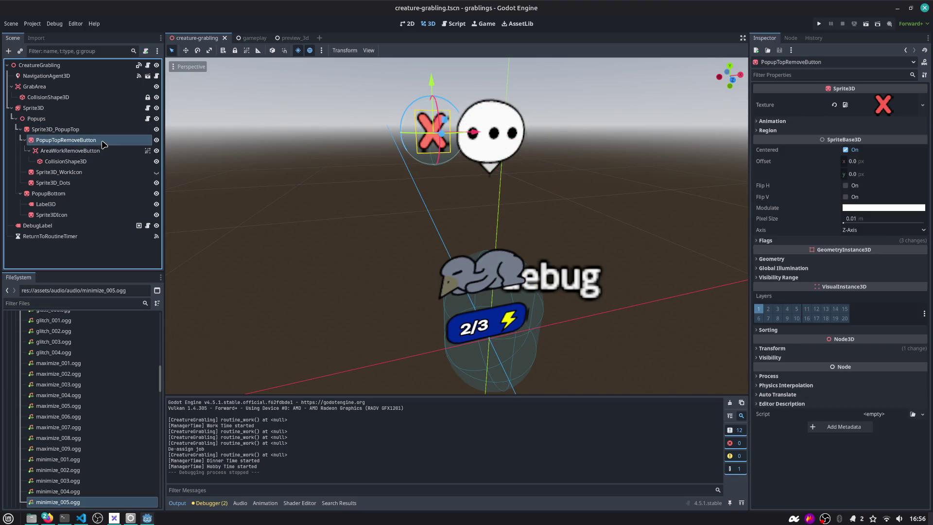
double_click(92, 141)
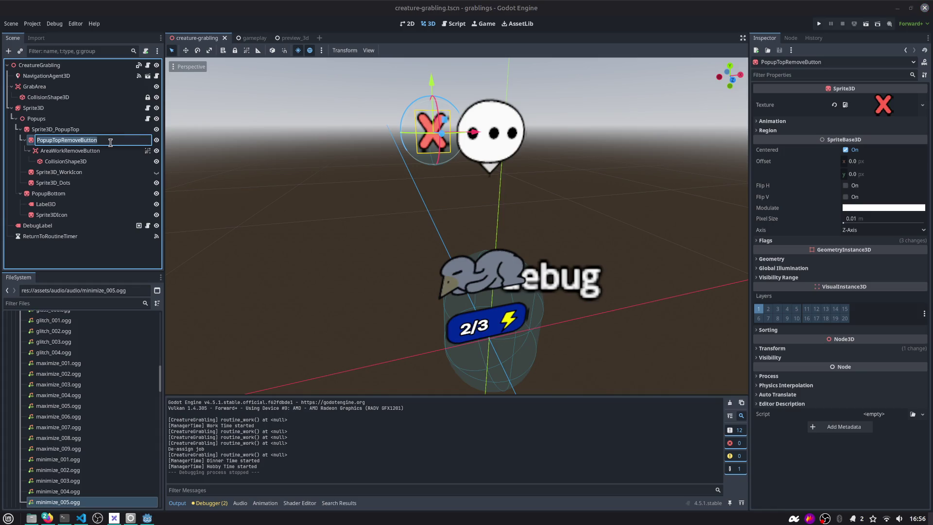
left_click(156, 140)
left_click(155, 140)
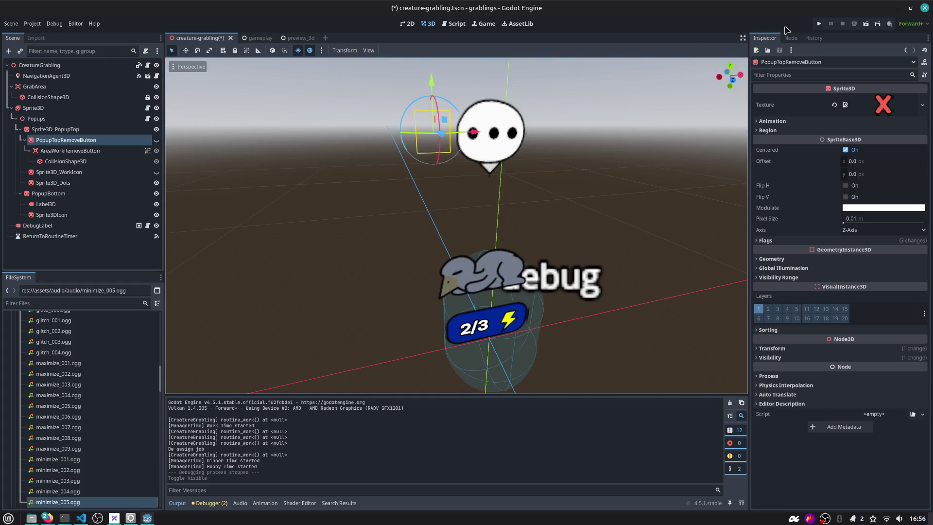
Test-run the game by placing a house card onto the board.
left_click(820, 24)
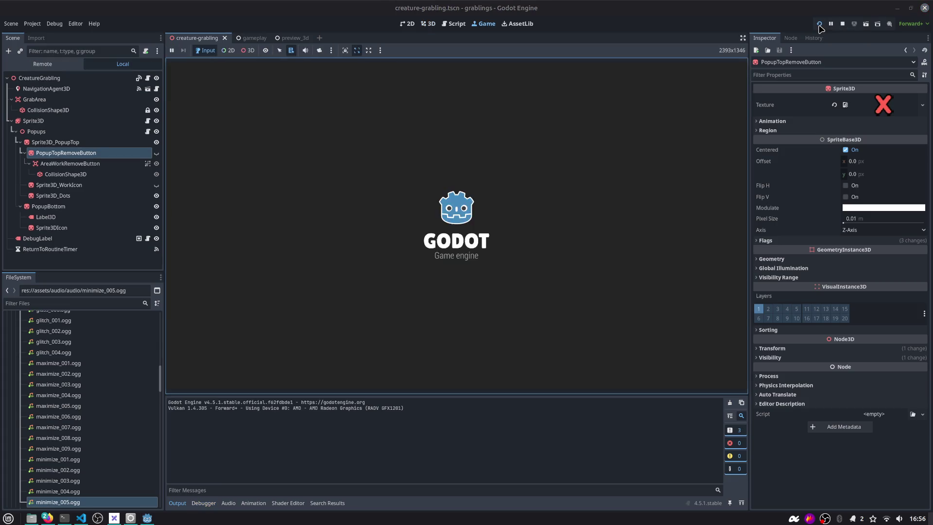
left_click_drag(448, 333, 408, 275)
left_click_drag(454, 344, 452, 311)
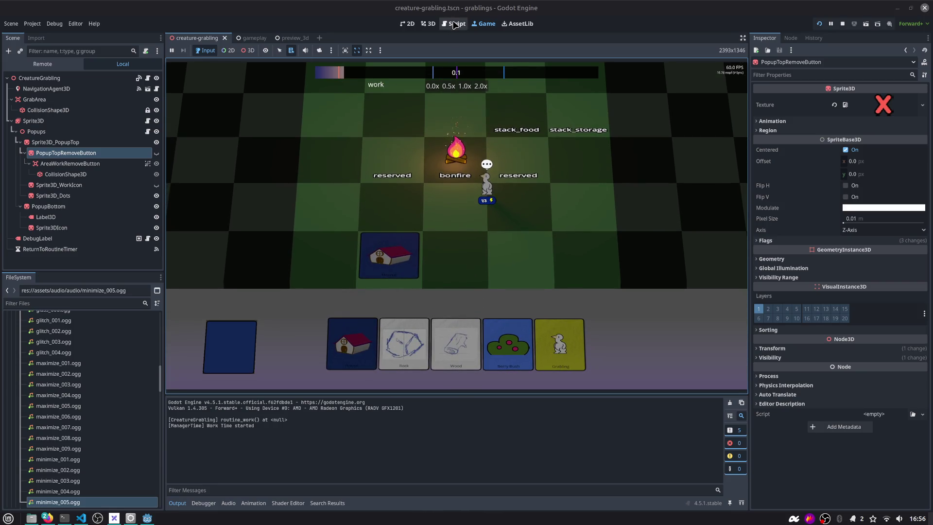
Make PopupTopRemoveButton visible again and open the popups.gd script.
left_click(156, 152)
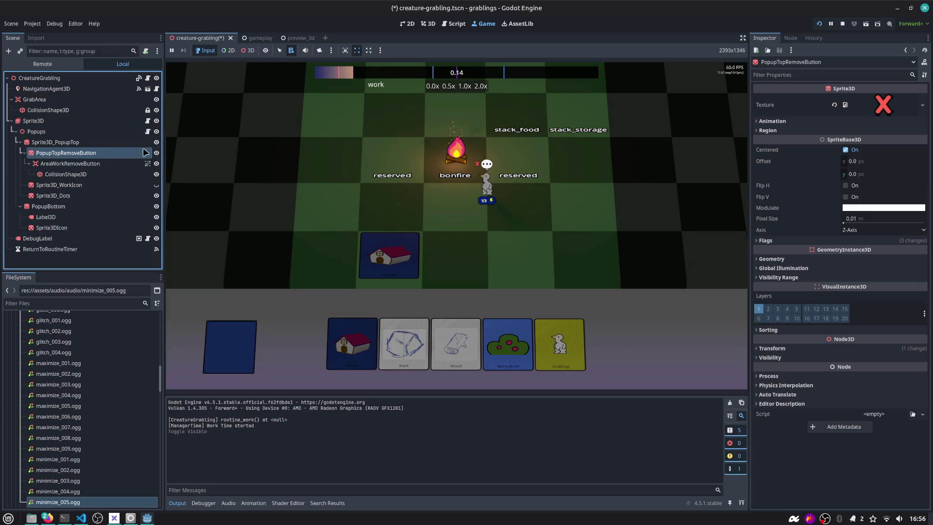
left_click(148, 131)
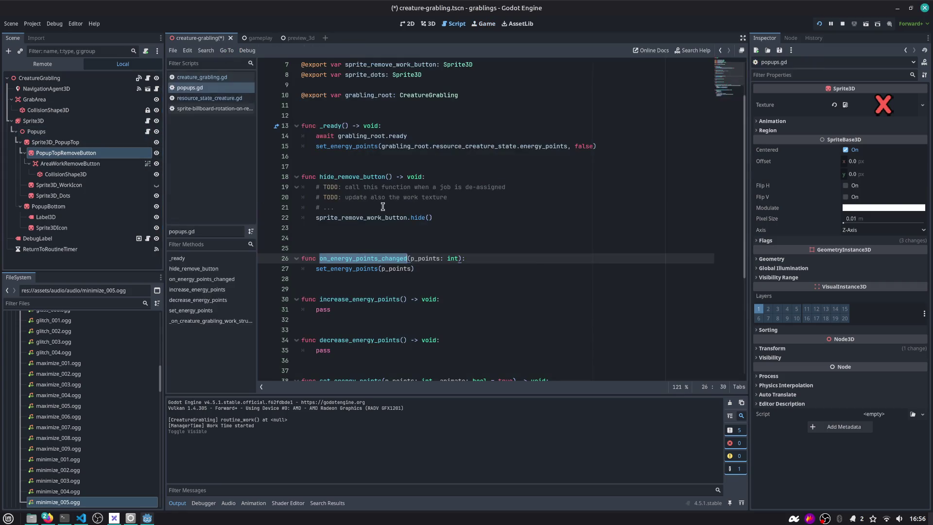
left_click(389, 249)
scroll(390, 252, "down", 3)
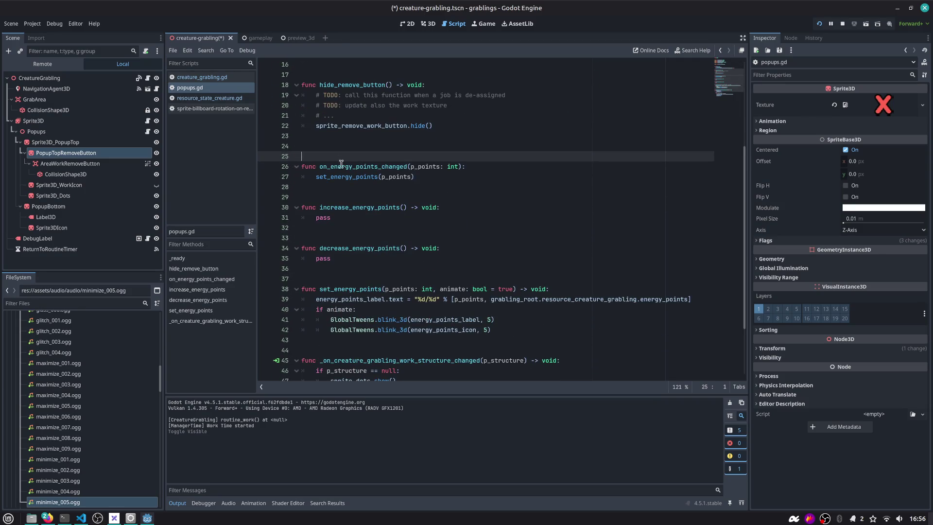
Insert a new indented line after the set_energy_points call on line 15.
left_click_drag(730, 78, 734, 86)
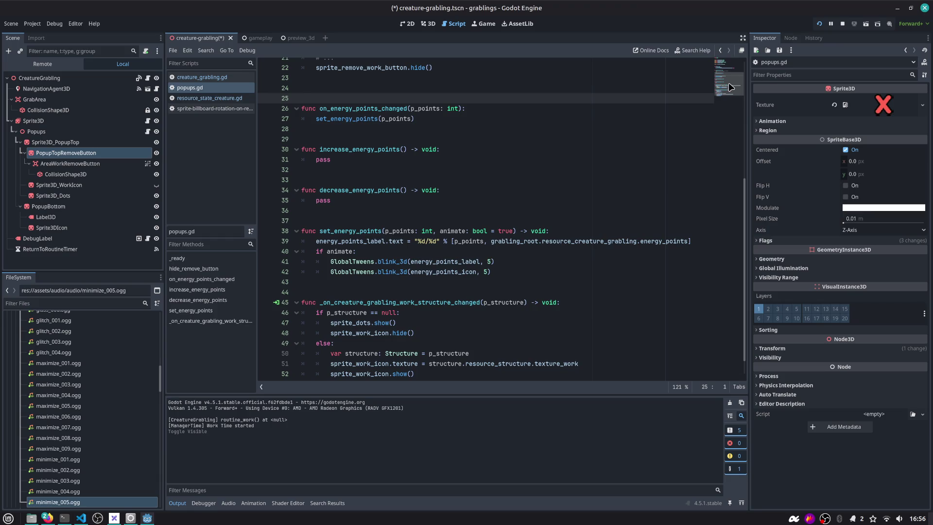
scroll(486, 145, "up", 7)
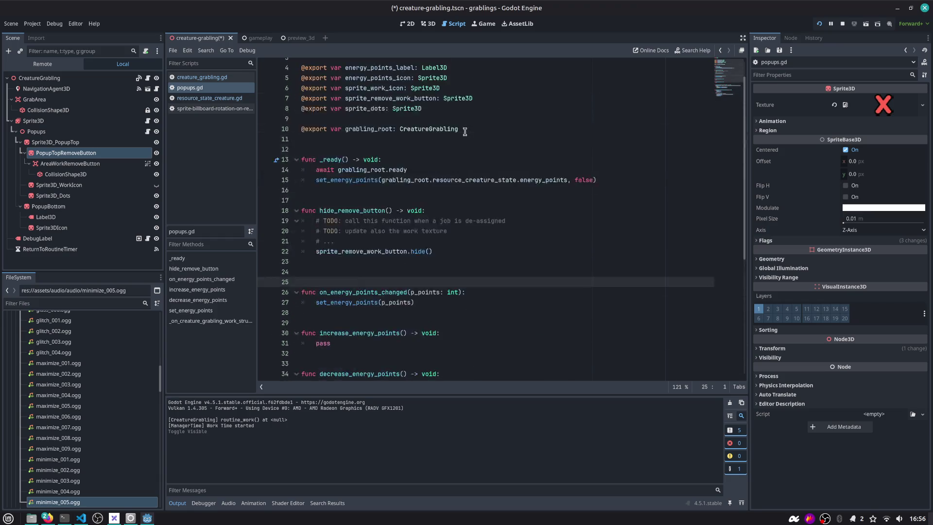
double_click(347, 207)
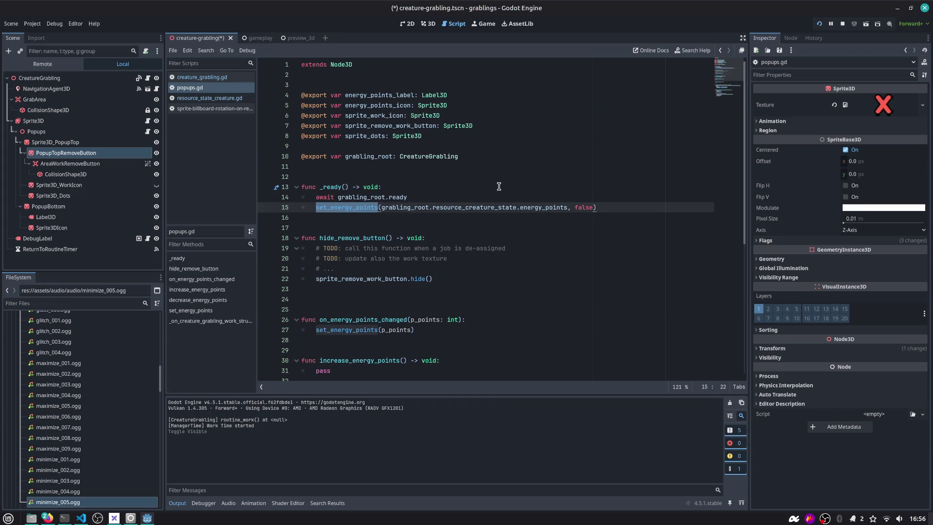
left_click(385, 206)
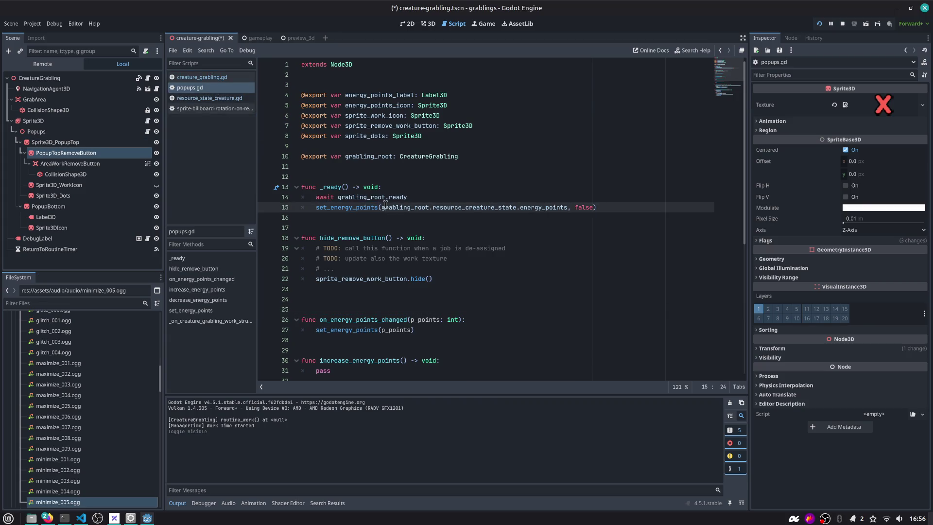
key("End")
key("Return")
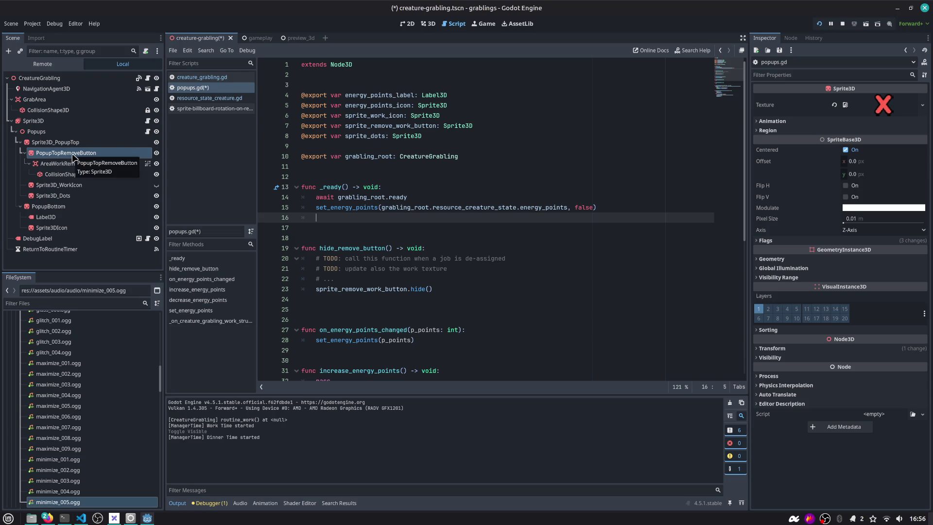
Review the exported variables and take the sprite_remove_work_button name to line 16.
double_click(370, 96)
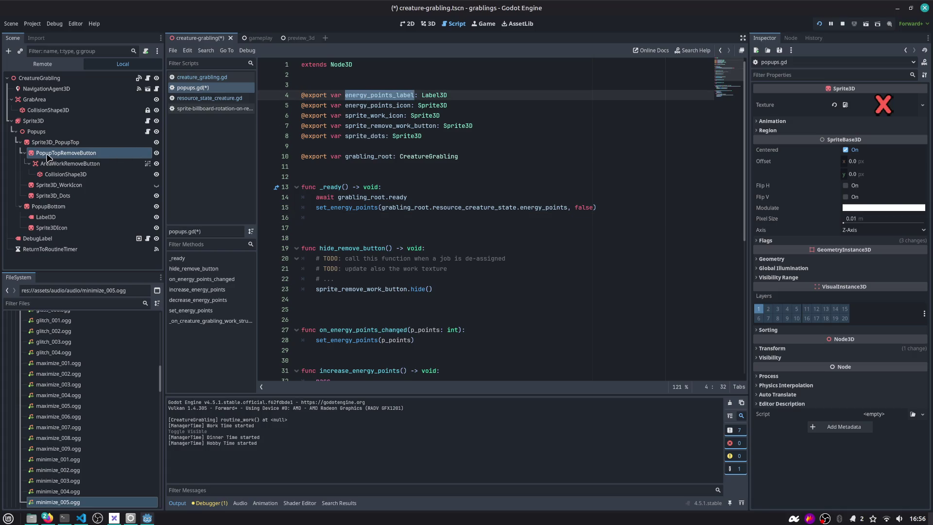
double_click(377, 105)
double_click(376, 115)
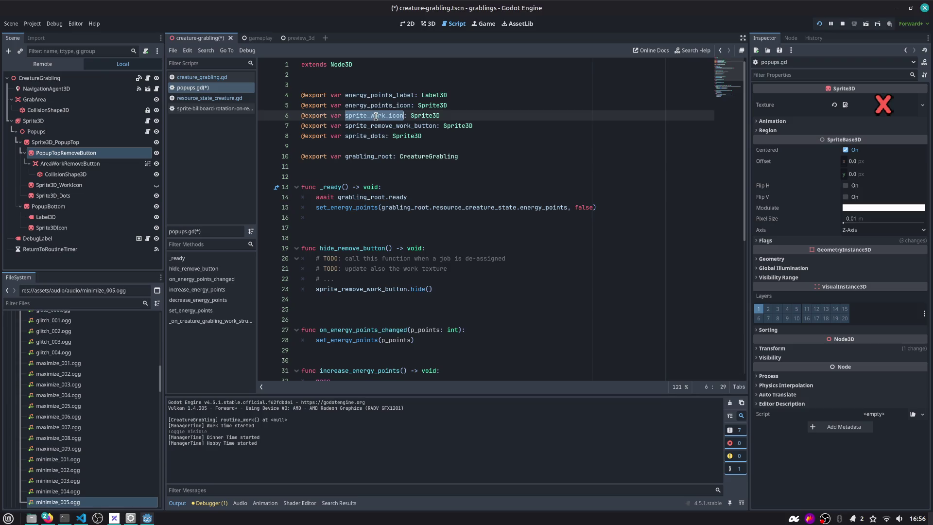
double_click(374, 126)
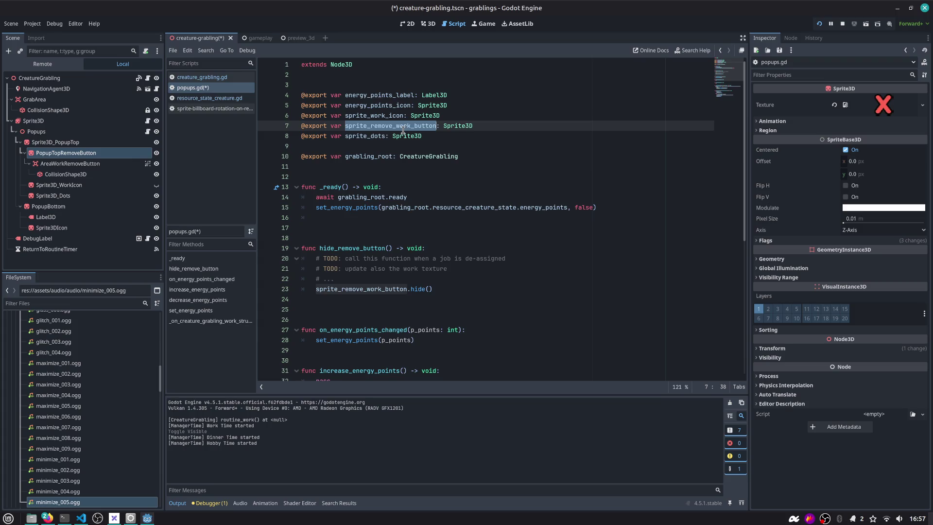
left_click(370, 210)
left_click(371, 214)
Write 'sprite_remove_work_button.visible = grabling_root.work_structure' on line 16 and save popups.gd.
type("sprite_remove_work_button")
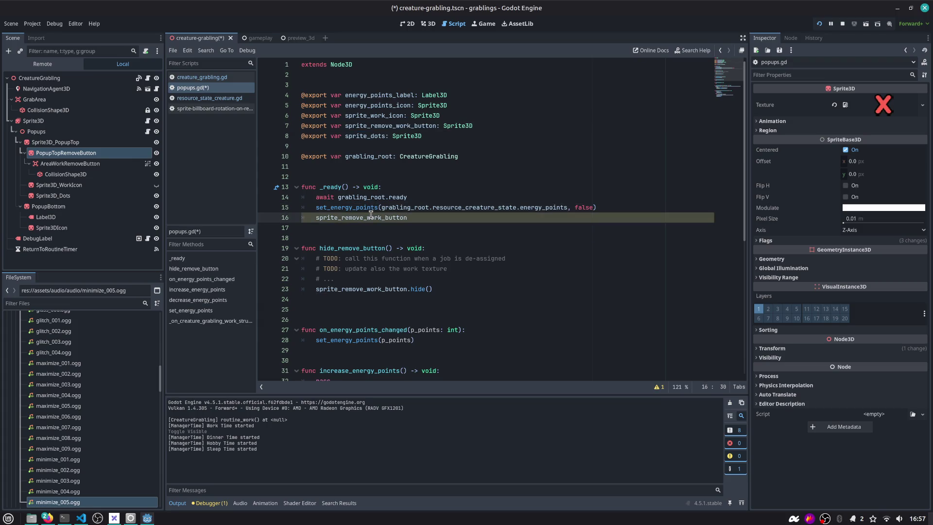
type(".visi")
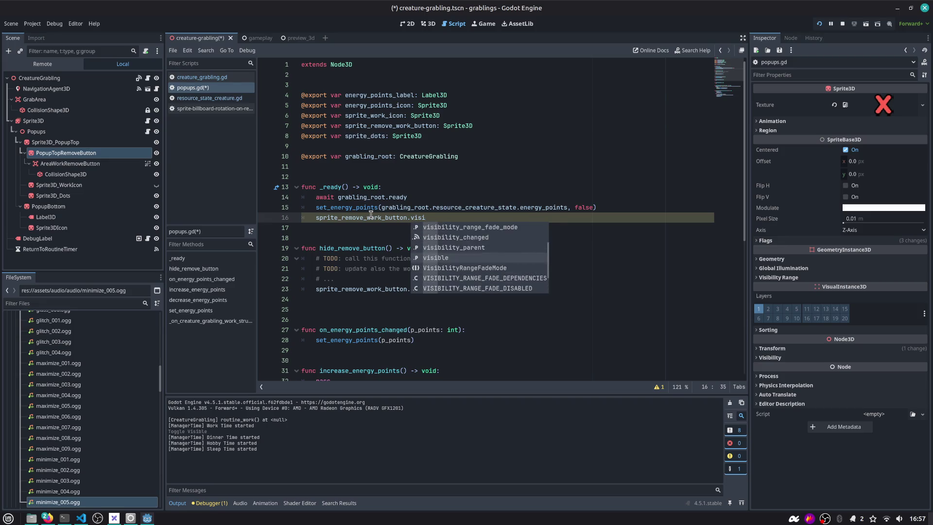
key("Return")
type("=")
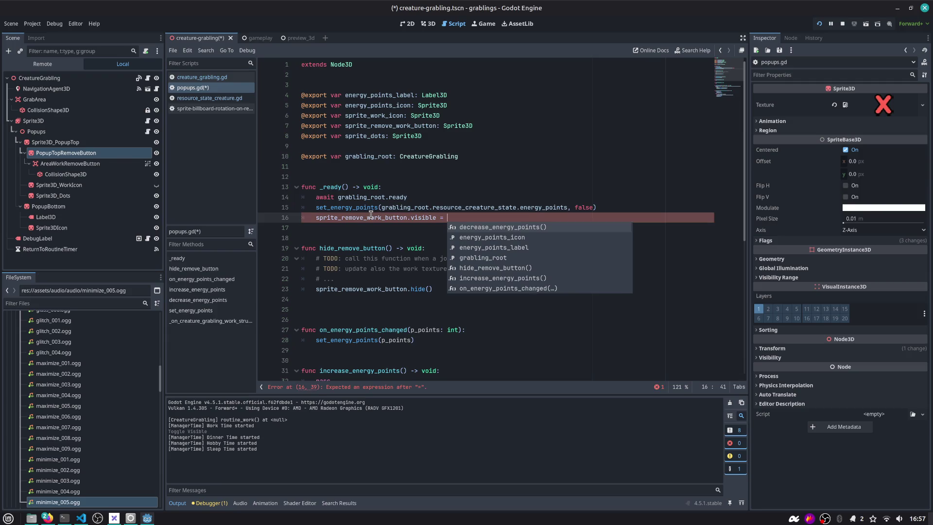
type(" grabling_root.")
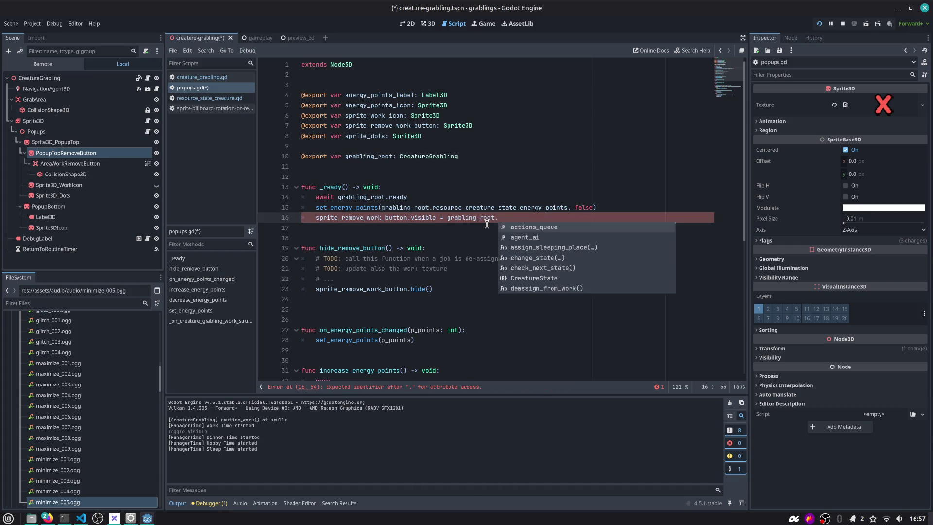
type("resource_creature_state.")
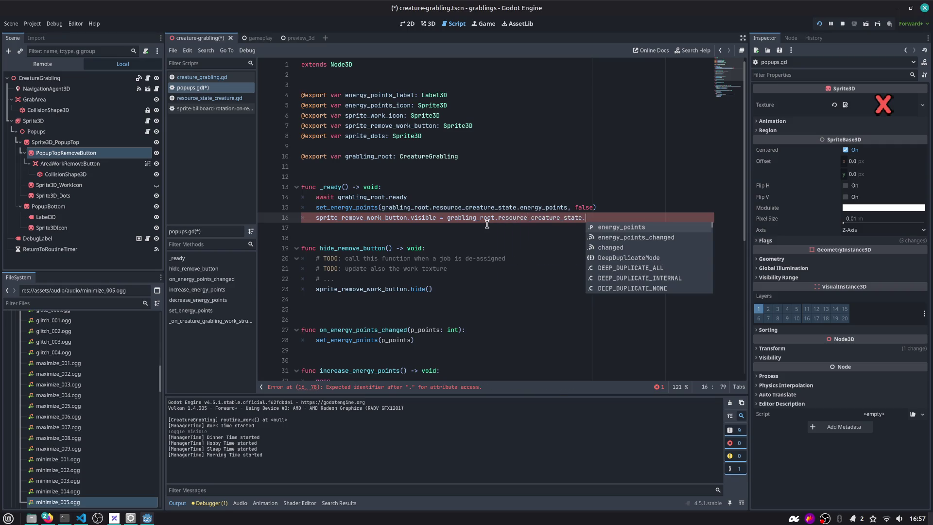
type("wo")
key("BackSpace")
key("BackSpace")
key("BackSpace")
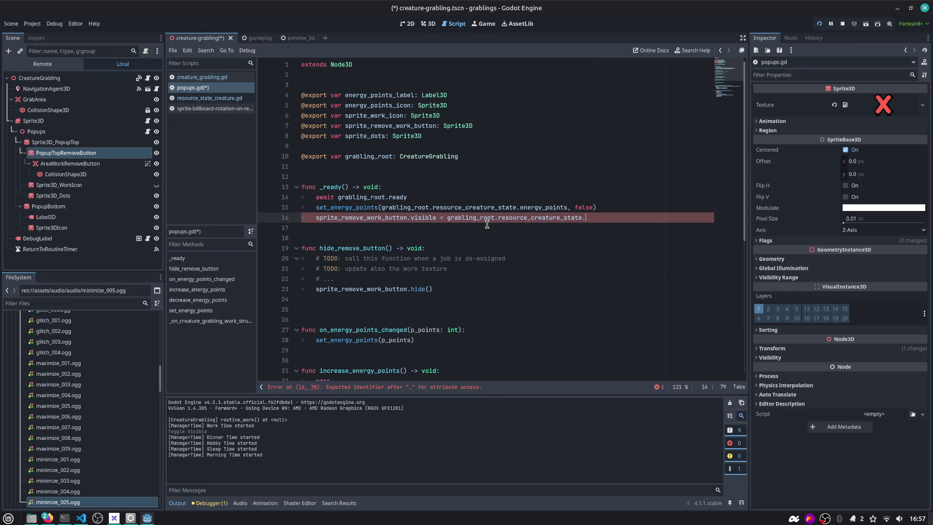
key("ctrl+space")
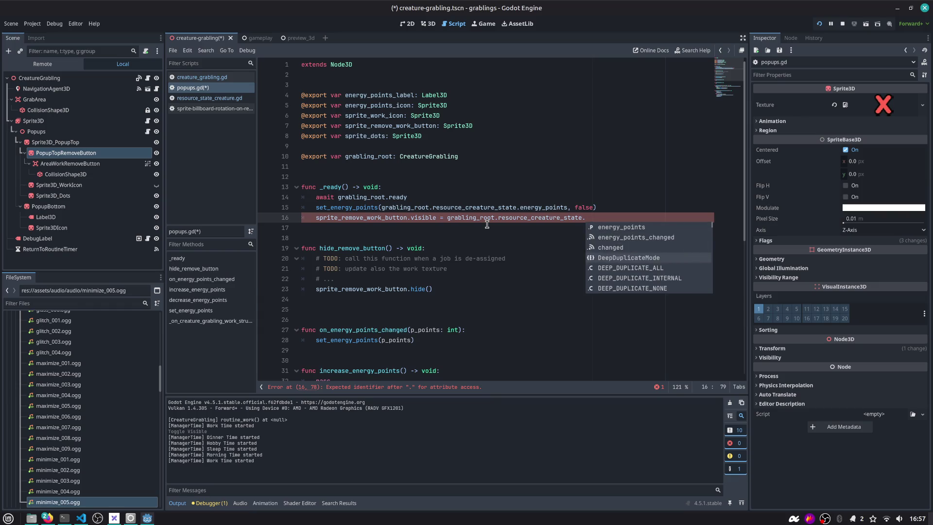
key("Escape")
key("ctrl+shift+Left")
key("ctrl+shift+Left")
type("work")
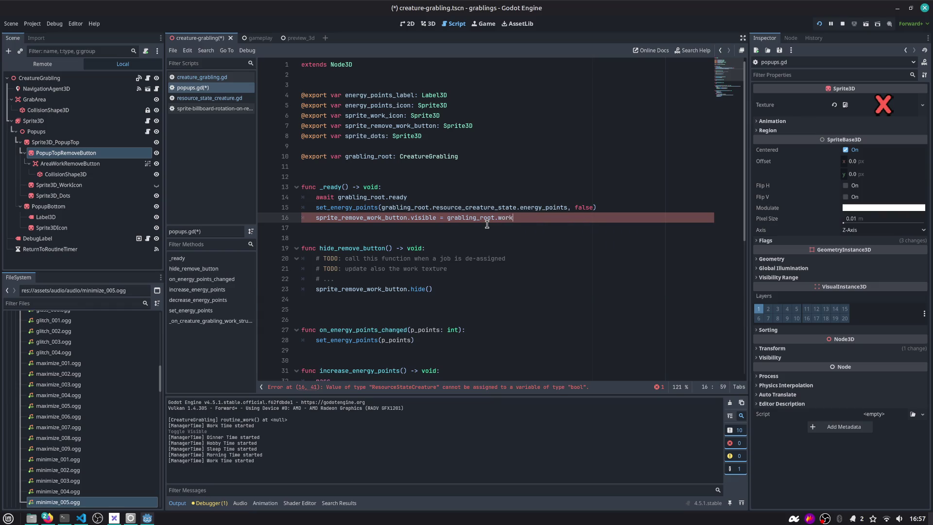
key("Return")
key("ctrl+s")
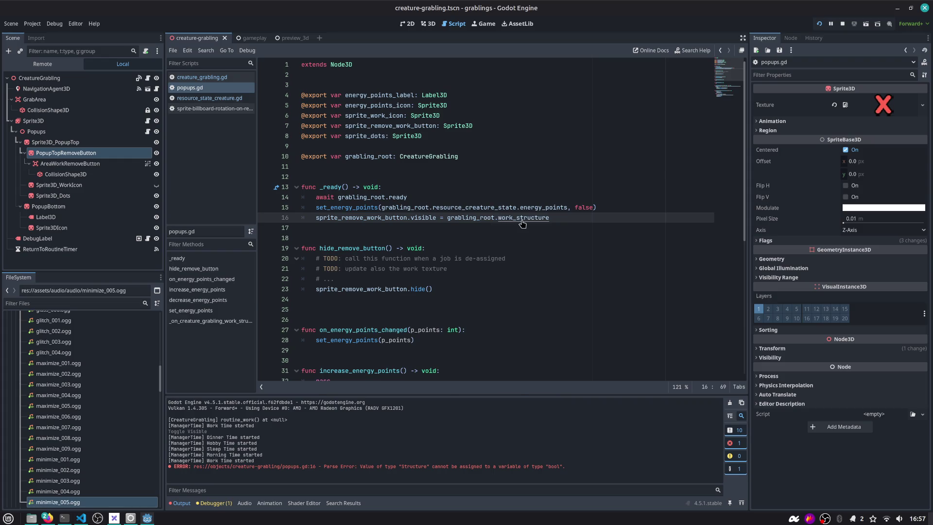
Check the work_structure declaration, finish line 16 with '!= null', and start a test run.
left_click(522, 223, "ctrl")
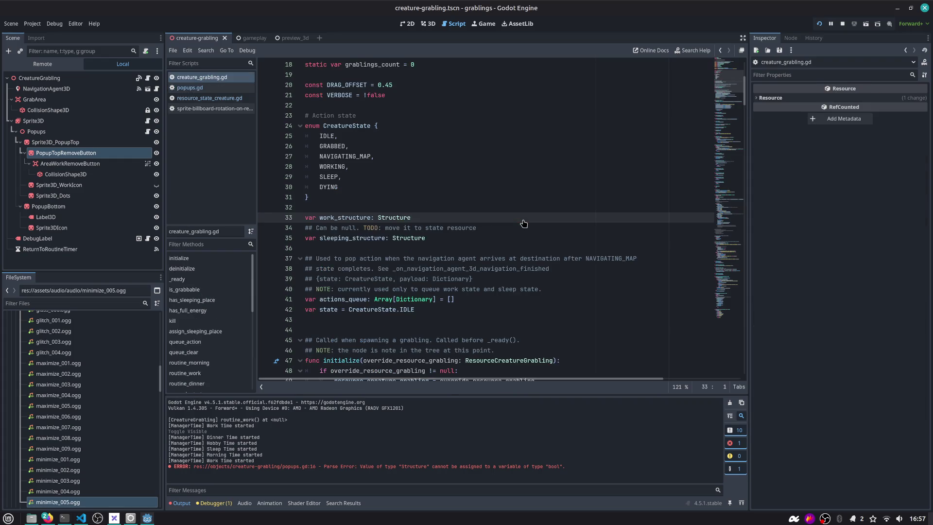
left_click(720, 50)
key("alt+Left")
key("alt+Left")
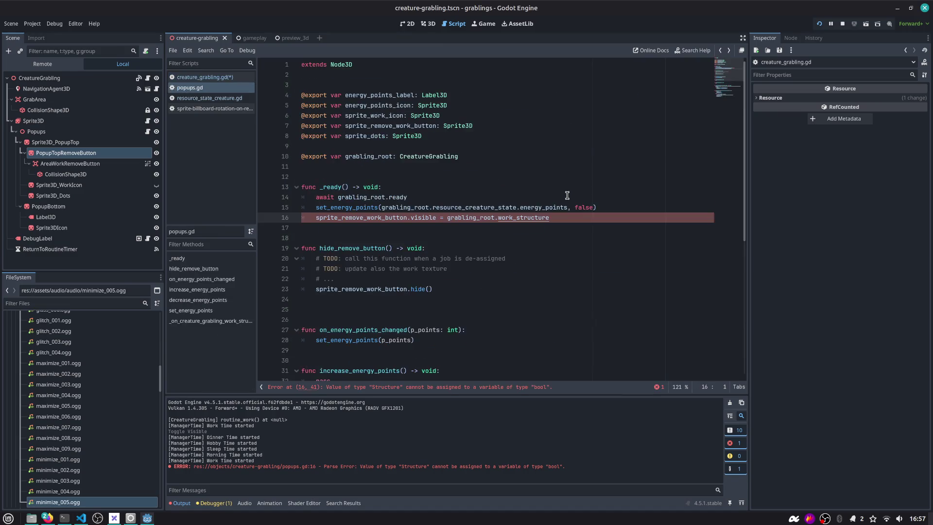
key("ctrl+s")
left_click(561, 217)
type("l")
key("ctrl+shift+Left")
key("ctrl+shift+Left")
key("ctrl+shift+Left")
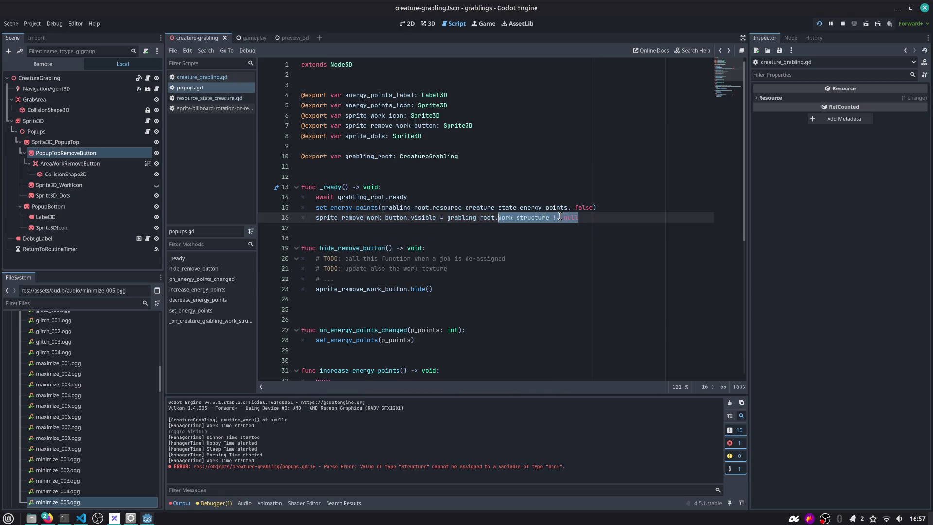
double_click(547, 217)
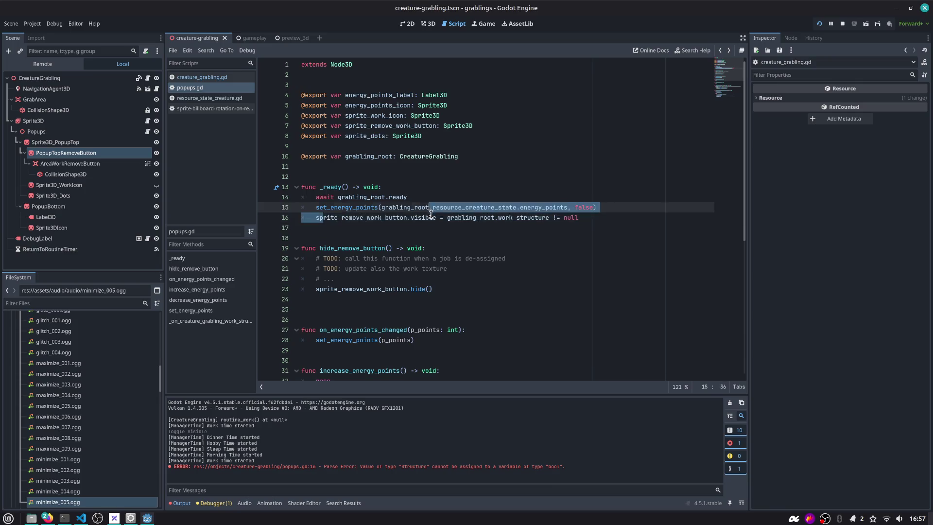
left_click(818, 23)
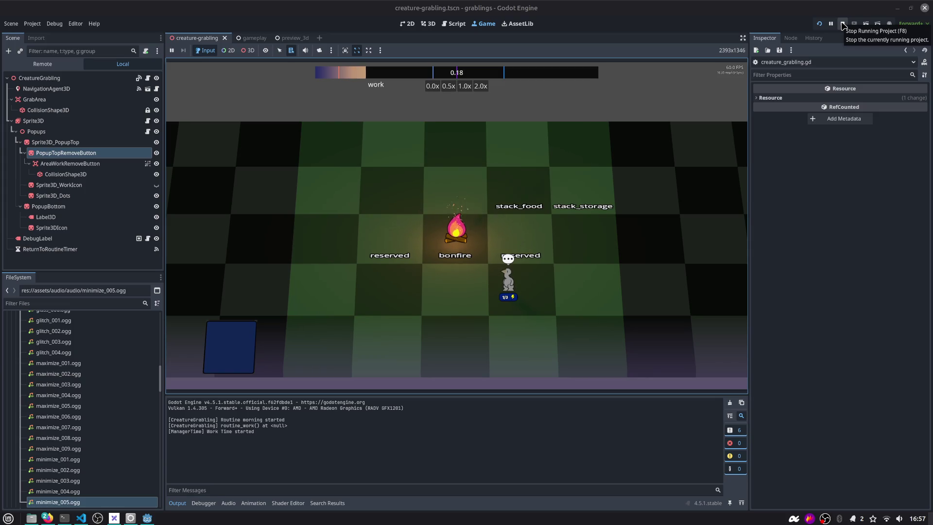
Stop the game and jump to work_structure's declaration on line 34 of creature_grabling.gd.
left_click(843, 24)
left_click(488, 218)
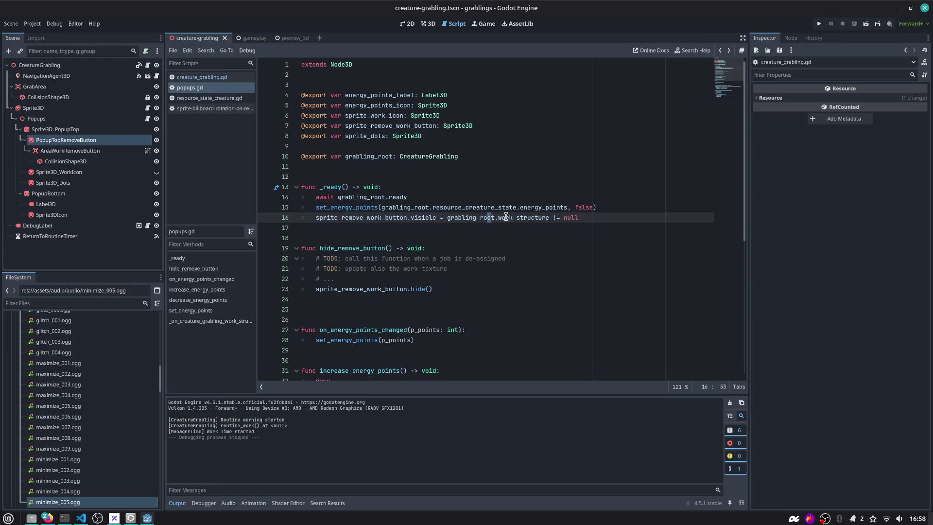
double_click(476, 218)
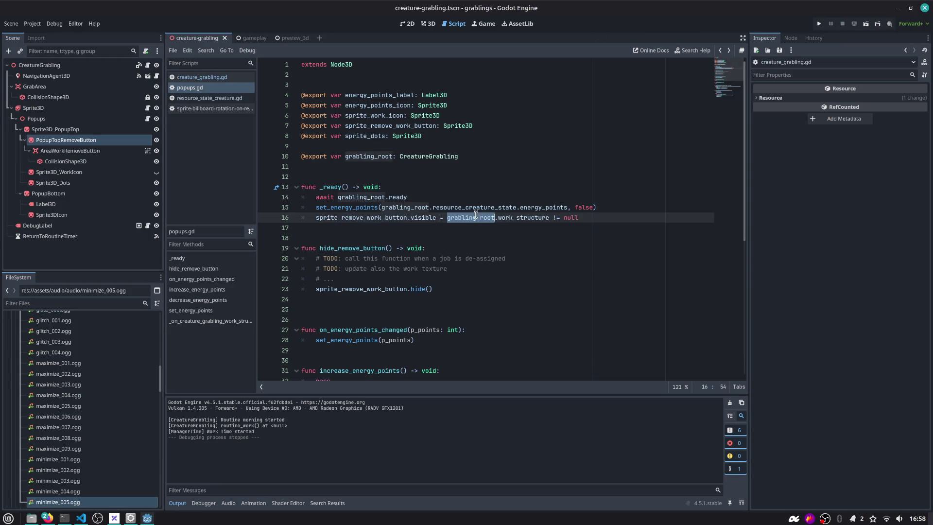
left_click(507, 218, "ctrl")
double_click(347, 218)
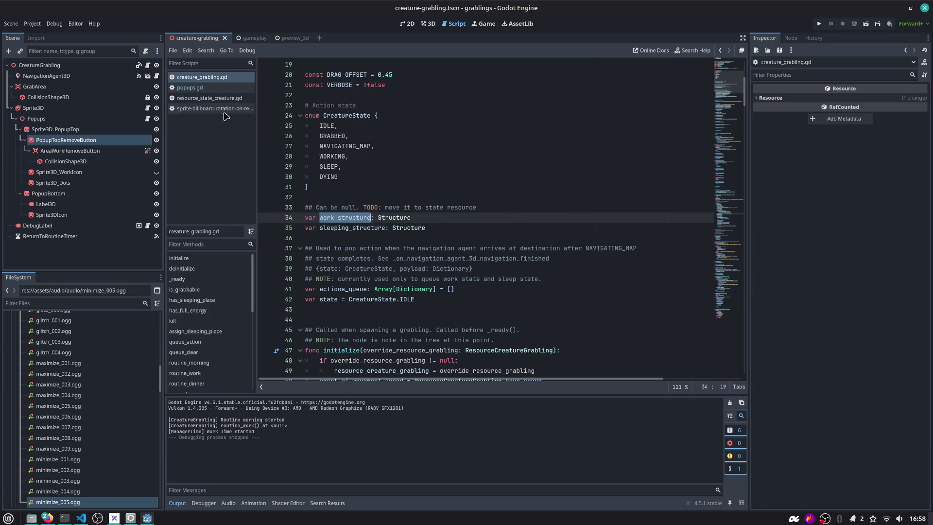
Open the ResourceStateCreature script and look over its energy_points signal and property.
scroll(407, 187, "up", 5)
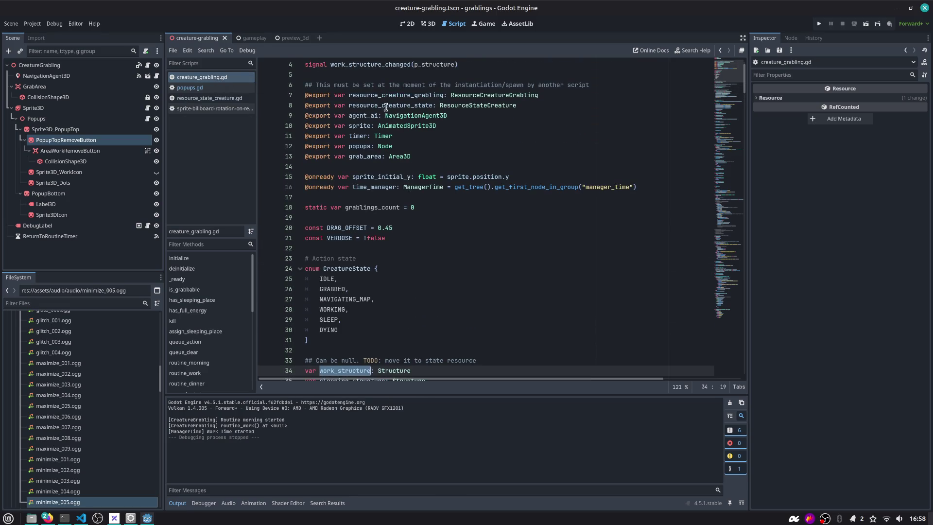
double_click(385, 105)
double_click(386, 95)
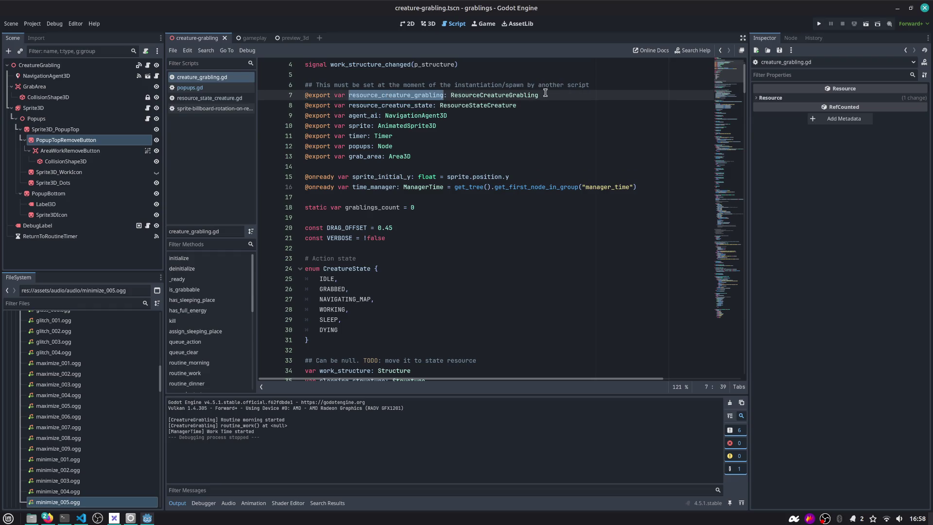
left_click(494, 94, "ctrl")
left_click(408, 105)
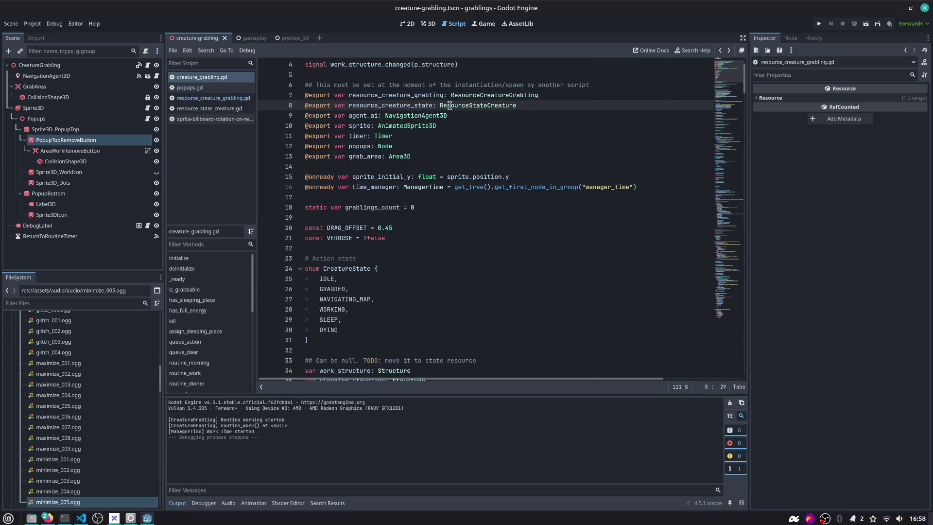
left_click(449, 106, "ctrl")
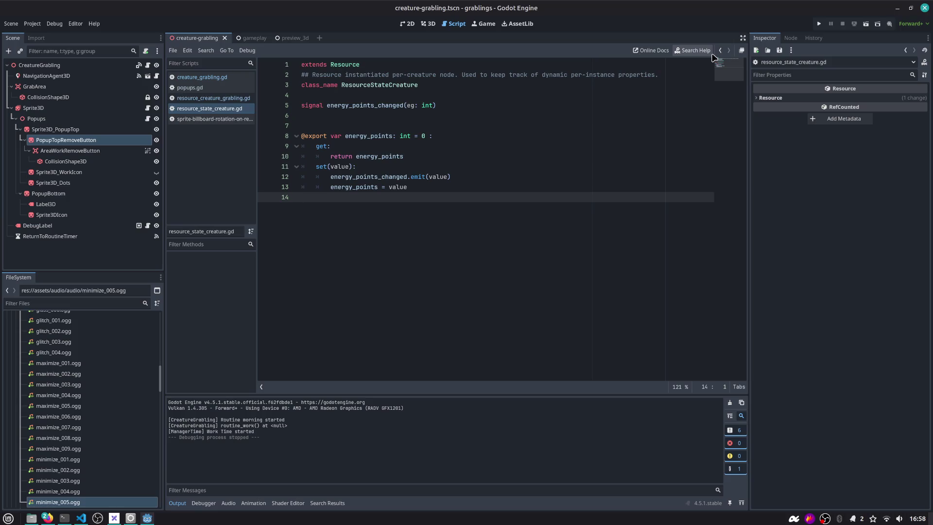
double_click(359, 105)
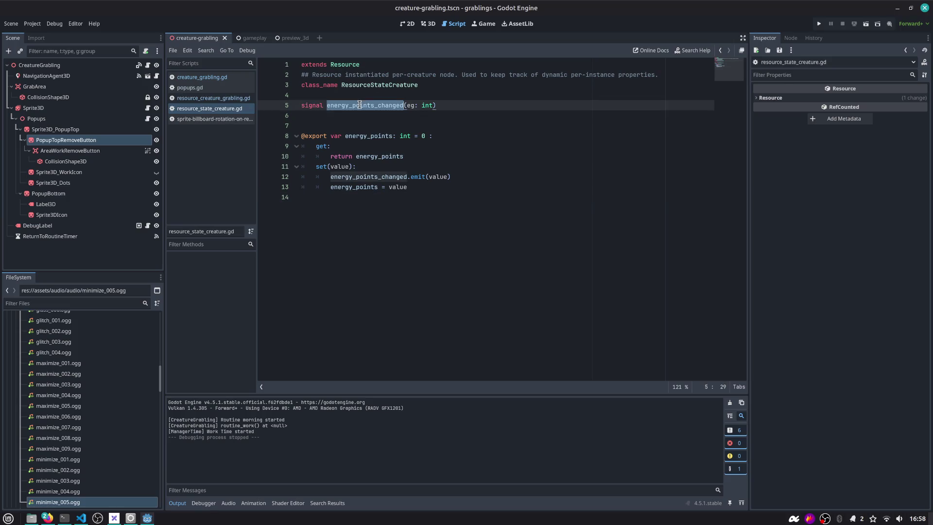
double_click(359, 134)
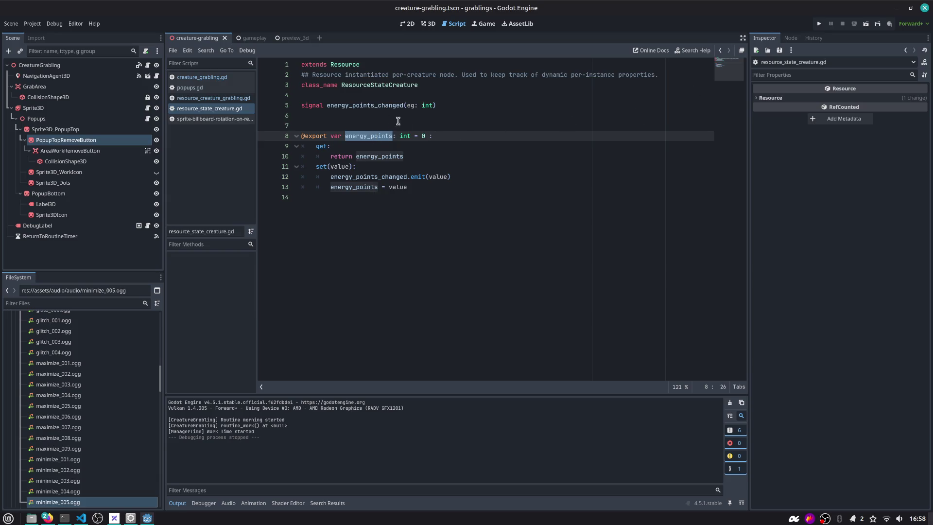
left_click(399, 122)
Append 'var work_structure: Structure' at the end of resource_state_creature.gd.
left_click(362, 226)
key("Return")
key("Return")
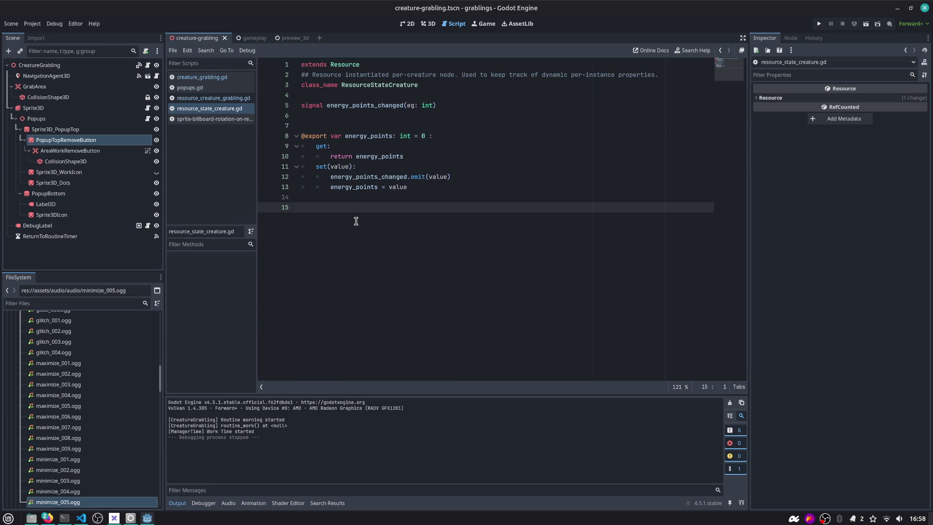
type("var work_structure: Work")
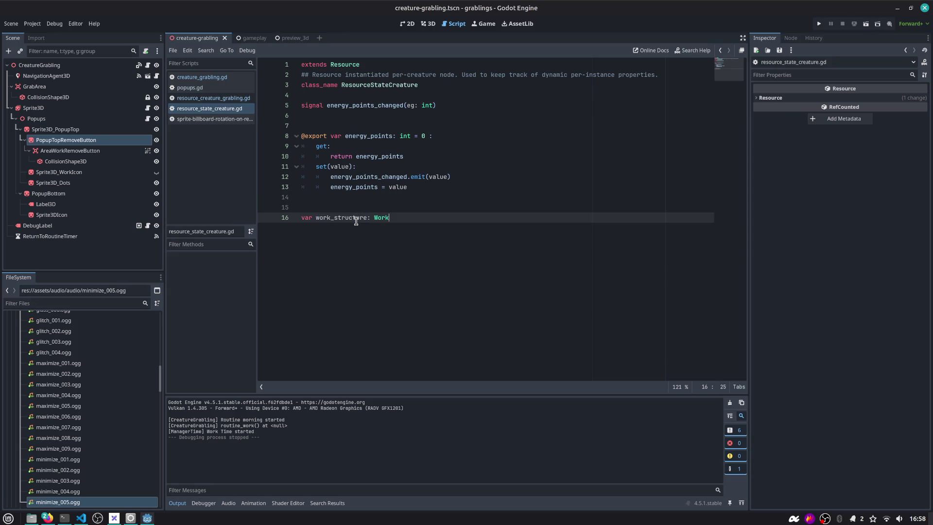
key("ctrl+shift+Left")
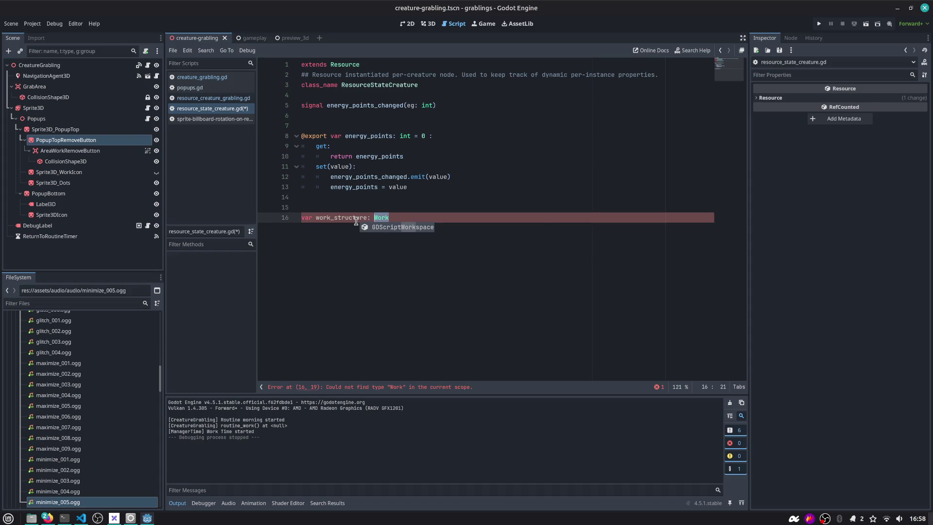
type("Structure")
key("Escape")
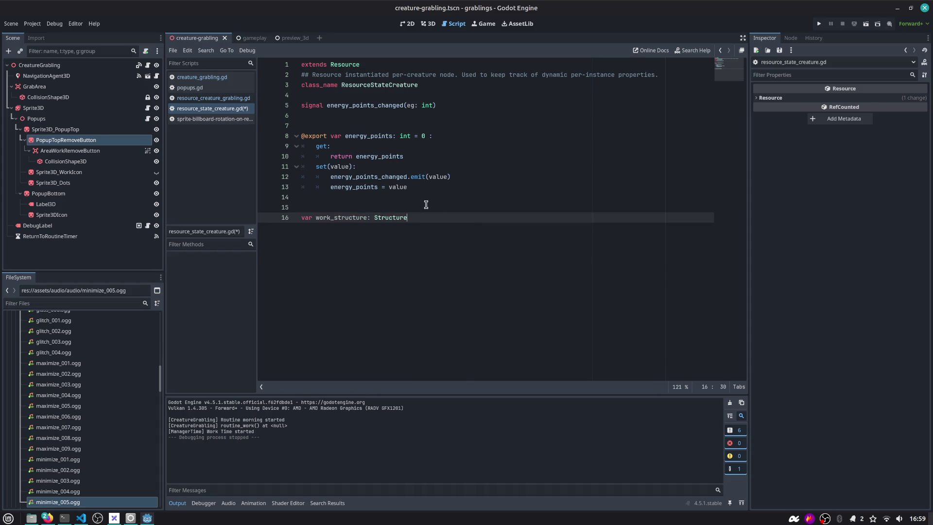
left_click(720, 50)
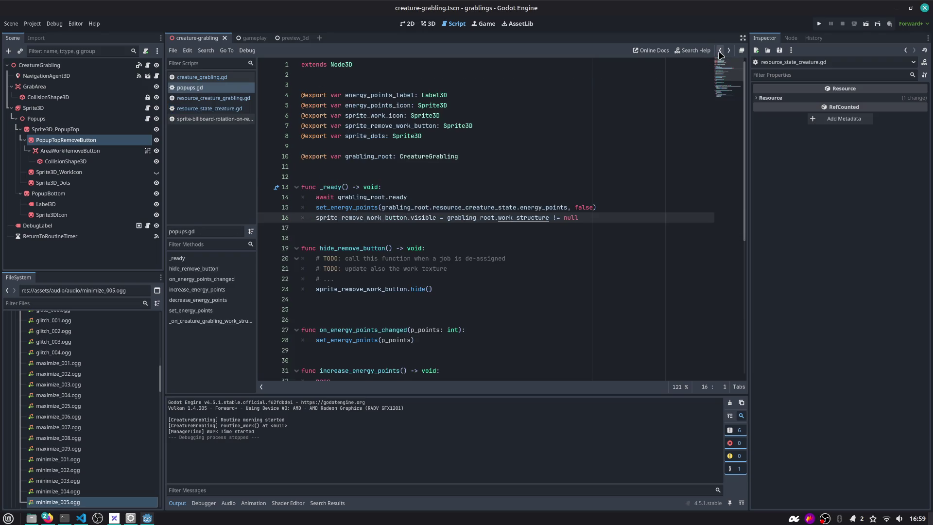
Glance at the sprite billboard rotation script, then return to creature_grabling.gd.
mouse_move(374, 217)
scroll(362, 195, "down", 2)
scroll(362, 195, "up", 2)
mouse_move(362, 193)
left_click(213, 119)
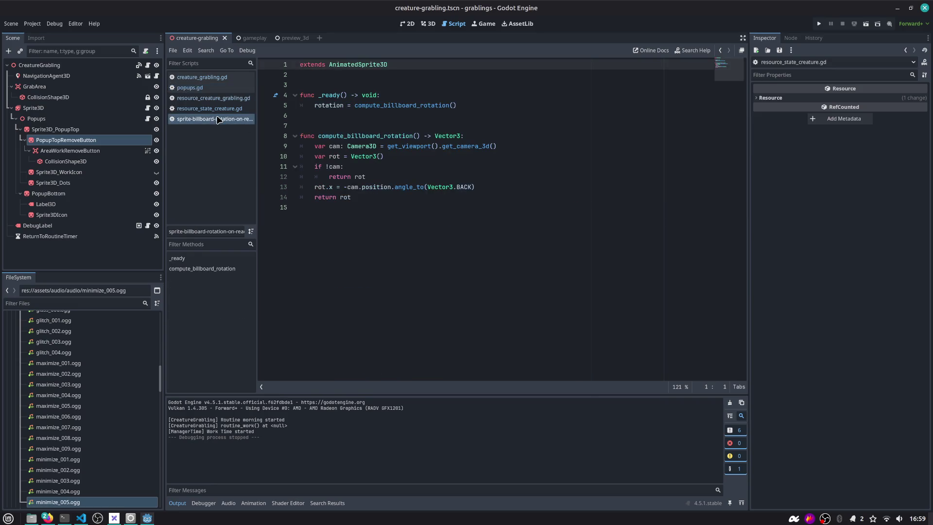
left_click(208, 77)
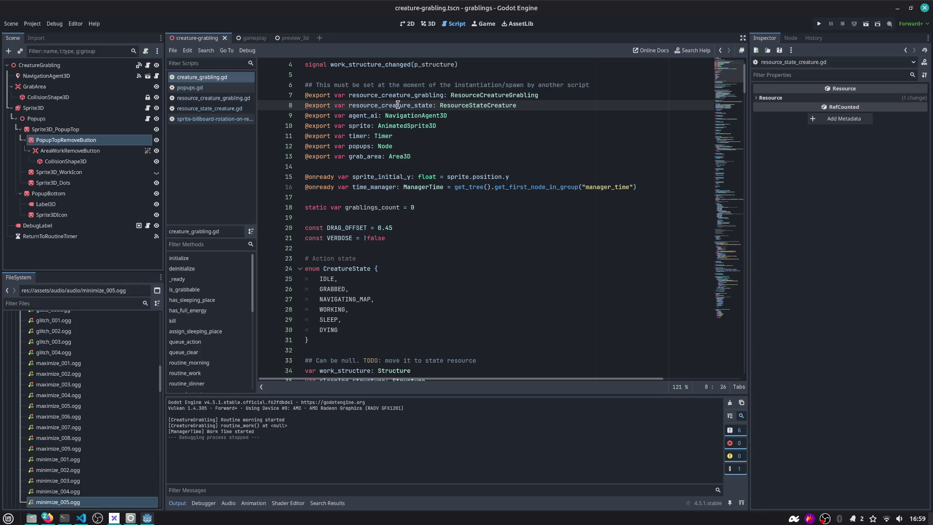
Inspect the work_structure variable and its TODO note on lines 33–34.
double_click(398, 105)
left_click(209, 78)
scroll(342, 197, "down", 6)
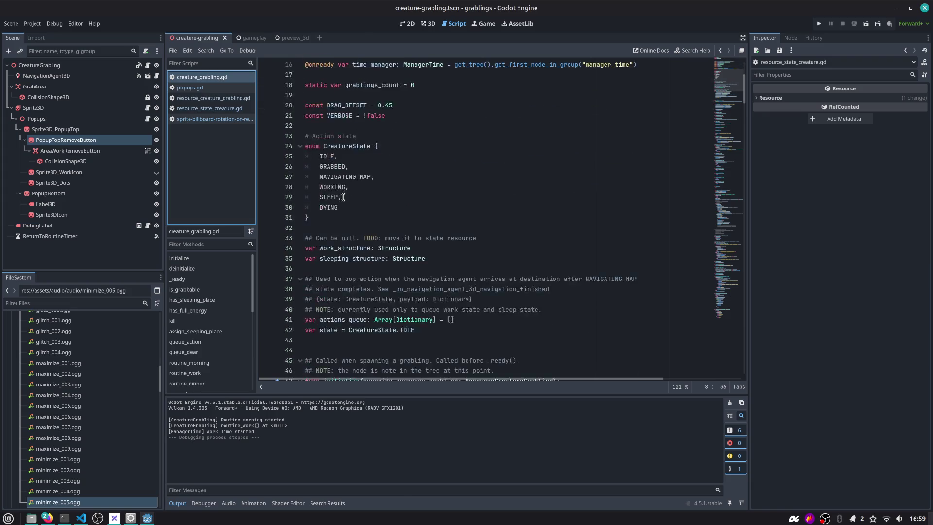
double_click(351, 186)
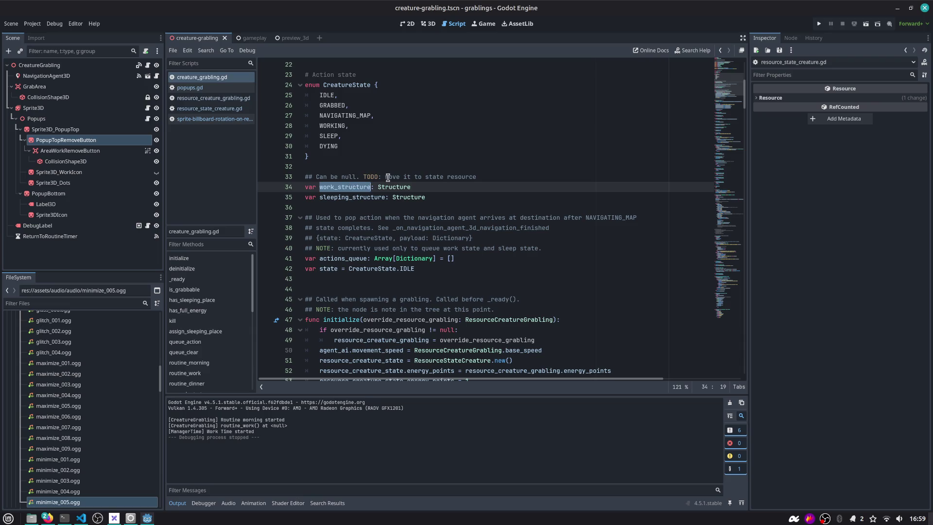
left_click_drag(388, 177, 488, 178)
left_click(488, 177)
left_click_drag(364, 177, 478, 176)
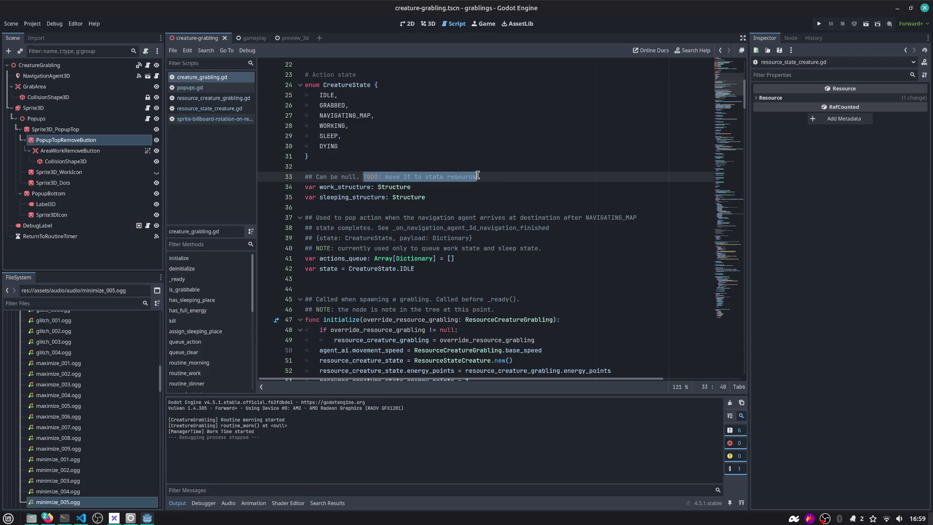
left_click(481, 175)
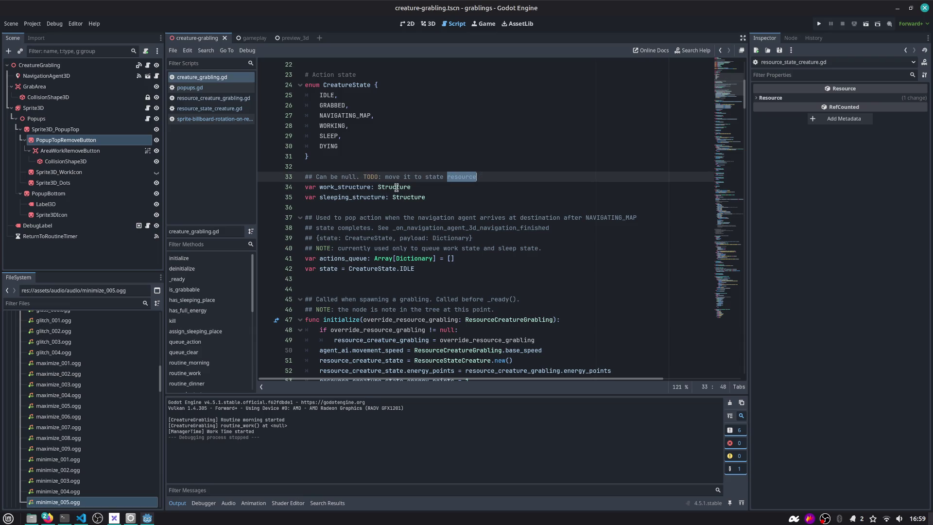
double_click(346, 188)
scroll(353, 190, "up", 7)
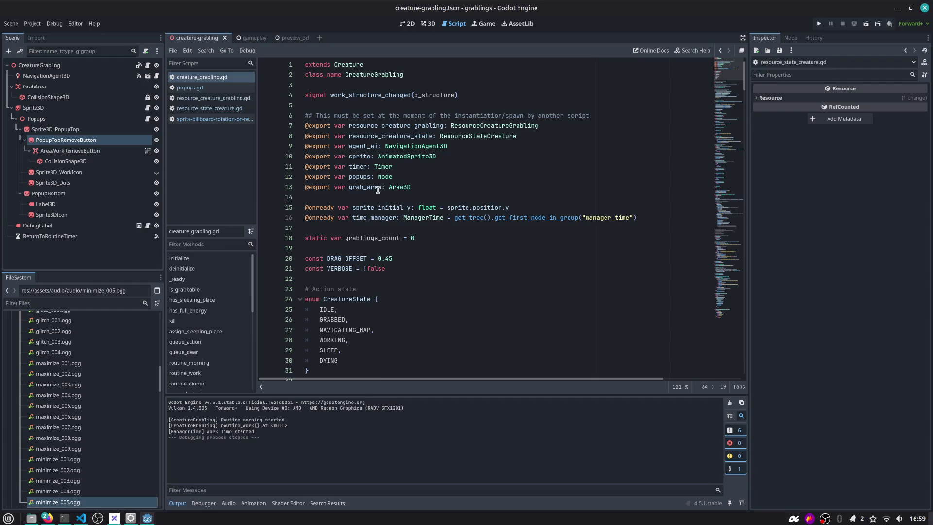
Close resource_creature_grabling.gd and comment out the new work_structure line with Ctrl+K.
left_click(194, 88)
left_click(208, 98)
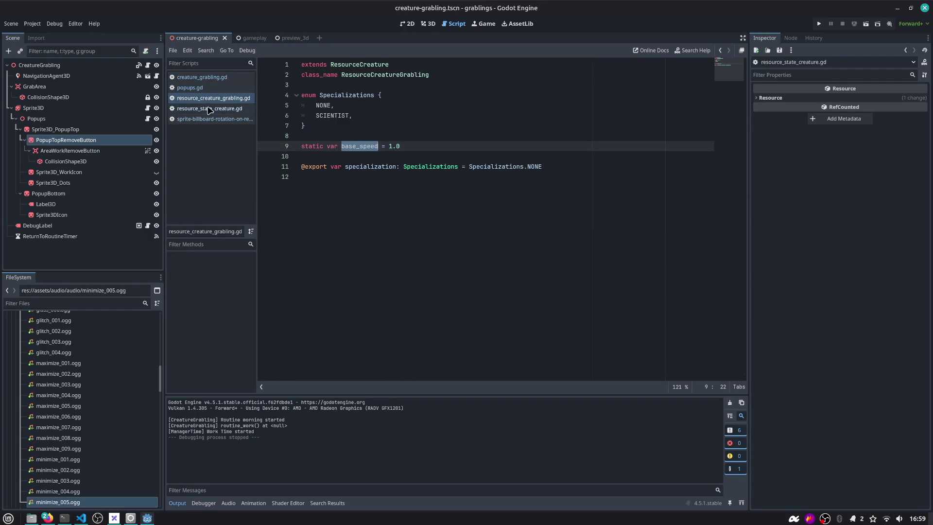
left_click(210, 109)
left_click(211, 120)
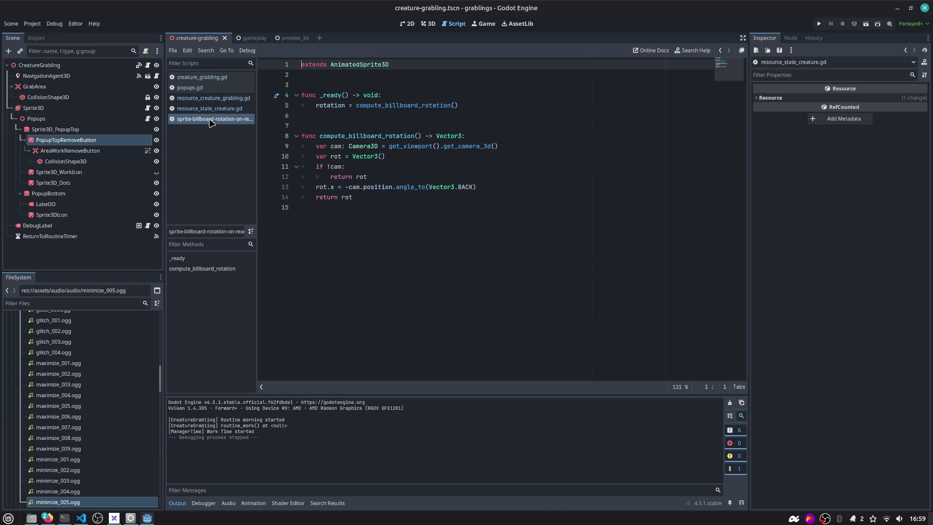
left_click(211, 98)
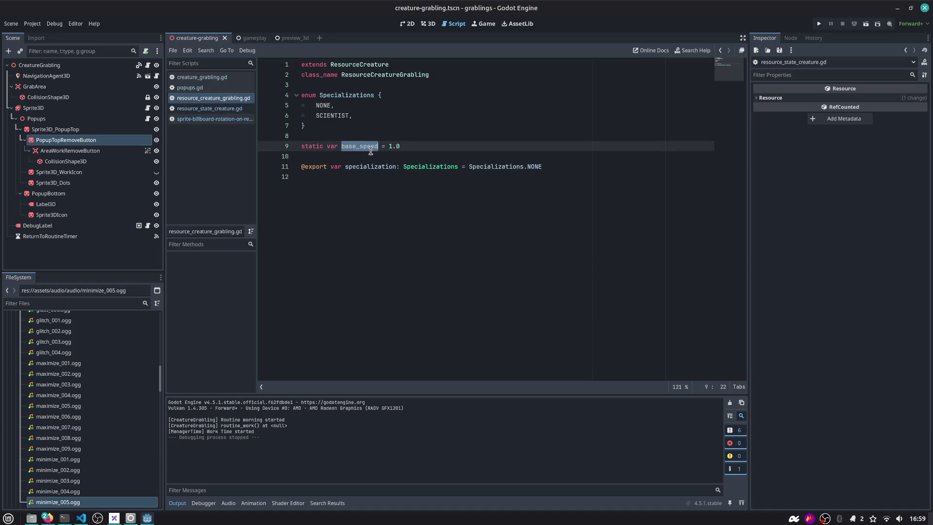
key("ctrl+w")
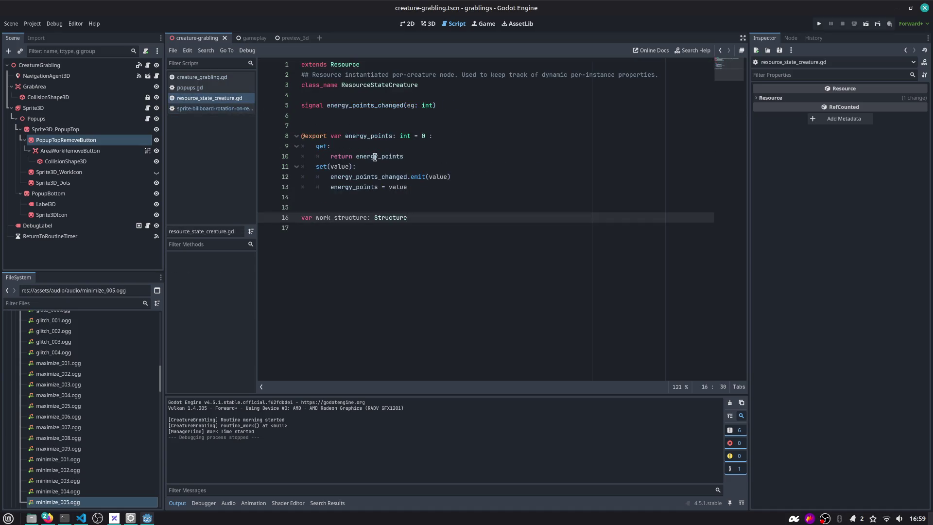
key("ctrl+k")
In creature_grabling.gd, review the work_structure_changed signal and resource_creature_state uses.
left_click(228, 78)
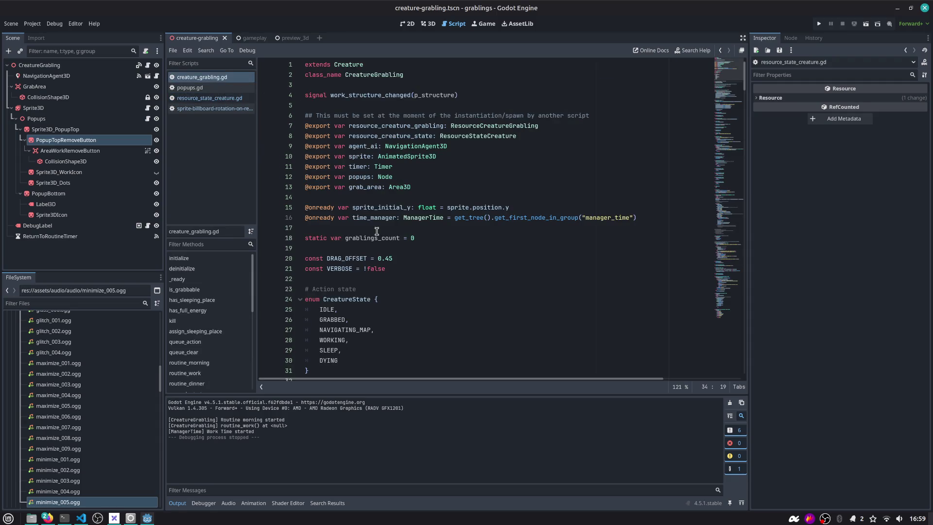
scroll(377, 232, "down", 2)
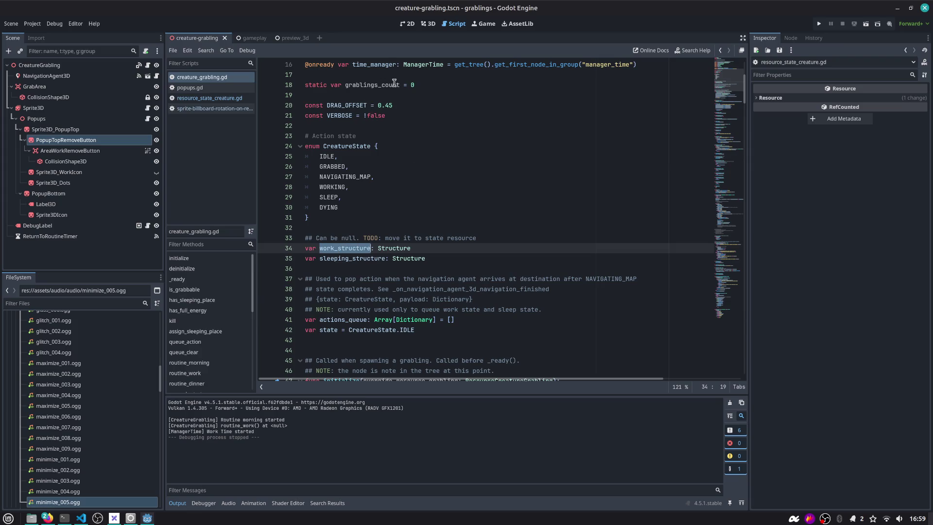
scroll(395, 91, "up", 2)
scroll(362, 102, "up", 3)
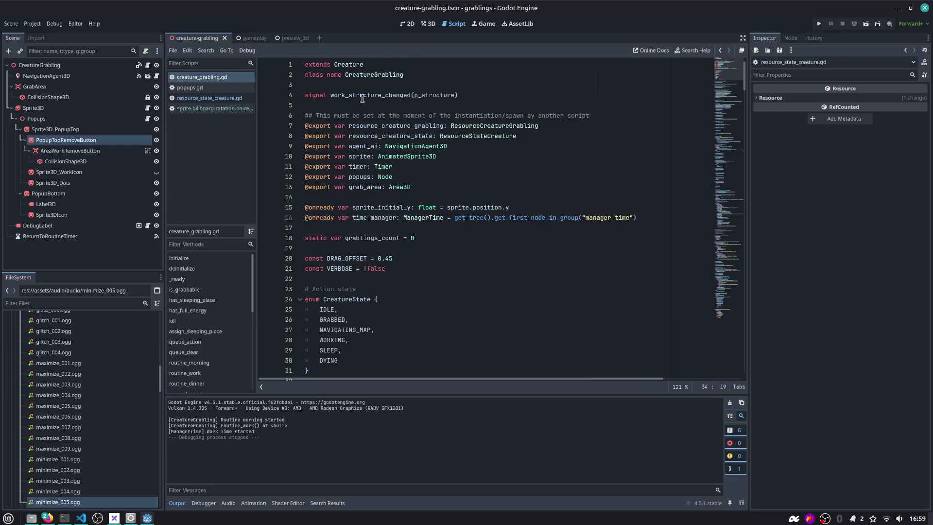
left_click(363, 93)
double_click(379, 136)
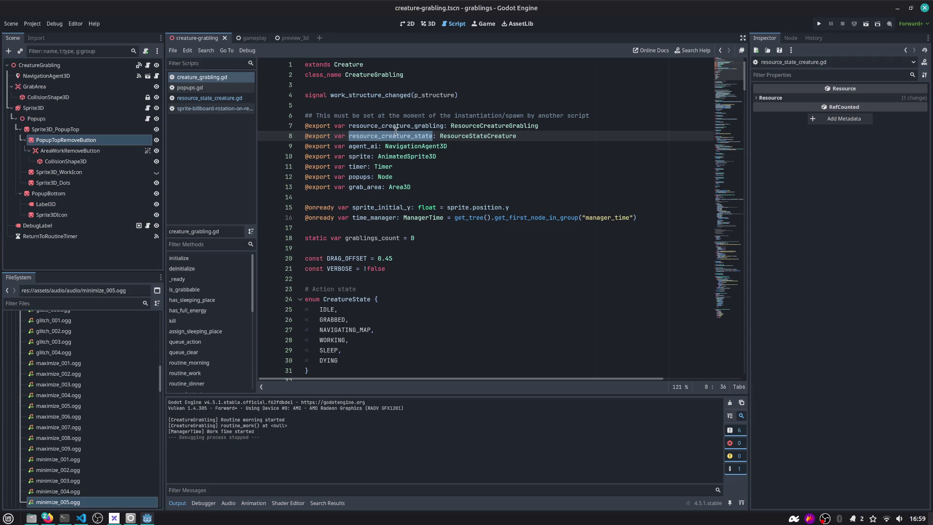
left_click(436, 137)
key("alt+Tab")
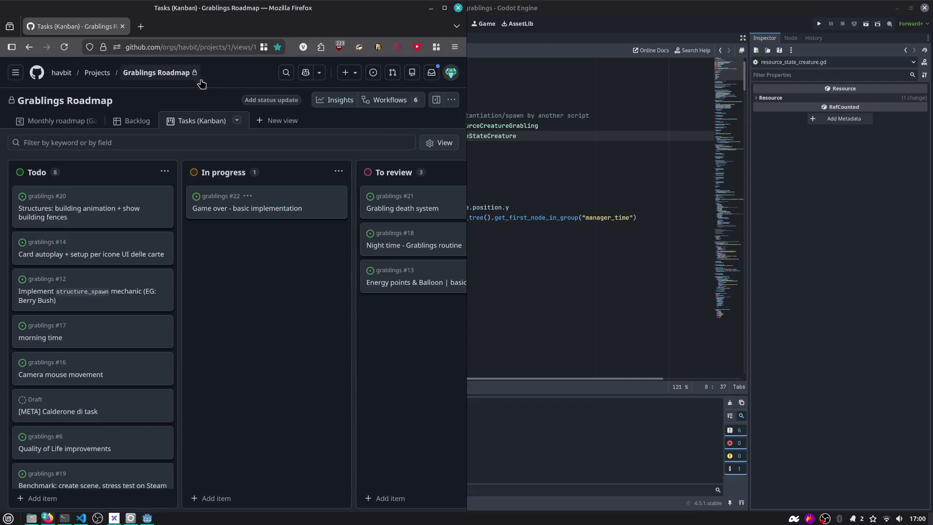
Review GitHub issue #22 'Game over - basic implementation', then run the Godot project.
left_click(275, 212)
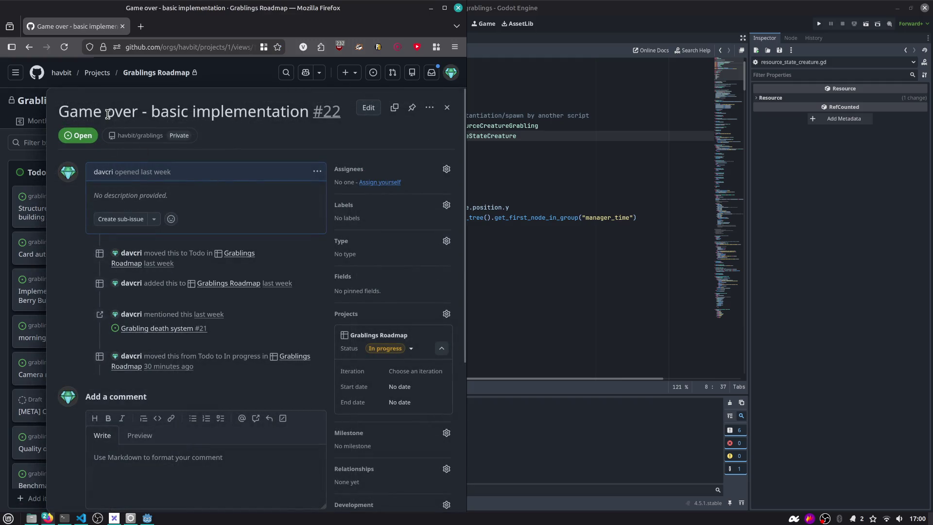
left_click_drag(151, 111, 177, 112)
left_click_drag(241, 115, 316, 112)
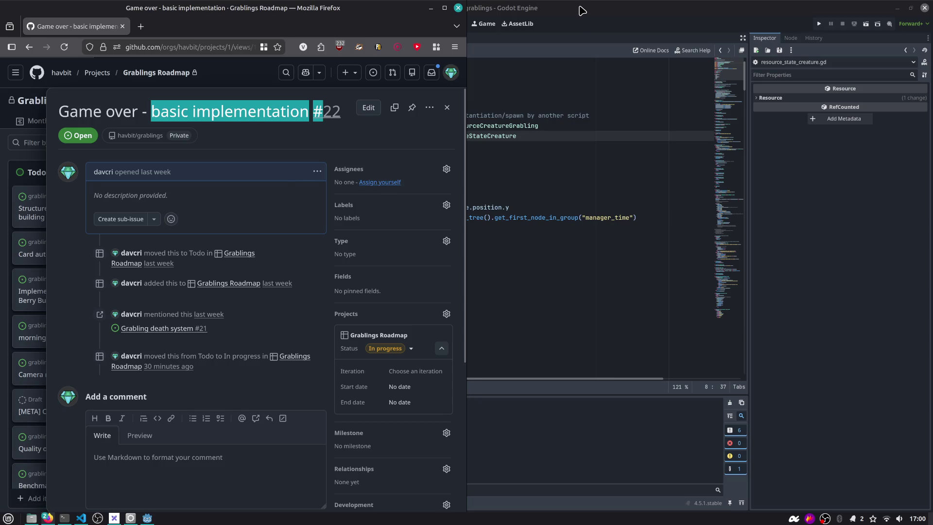
left_click(583, 9)
left_click(818, 24)
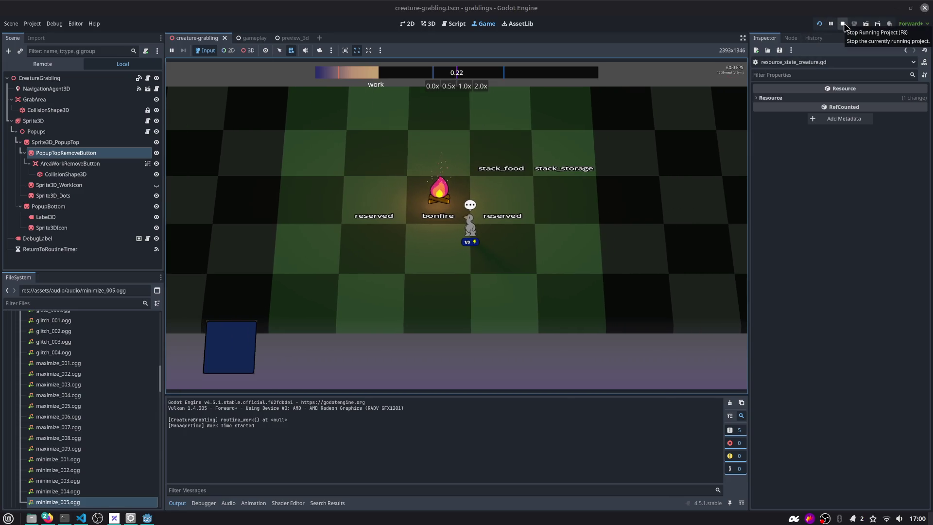
Stop the running game and jump to func kill() in creature_grabling.gd via Go to Function.
left_click(844, 25)
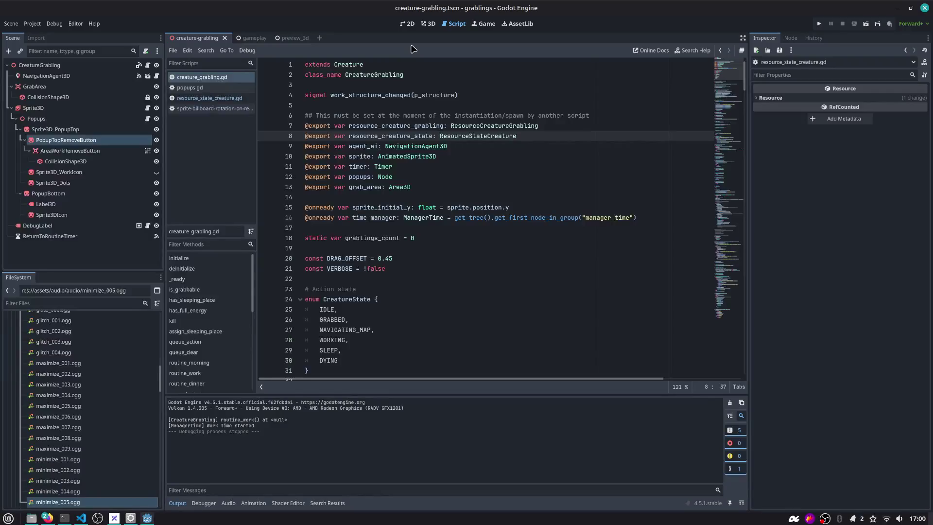
left_click_drag(723, 76, 700, 269)
scroll(699, 270, "down", 2)
left_click(496, 206)
key("ctrl+alt+f")
type("kill")
key("Return")
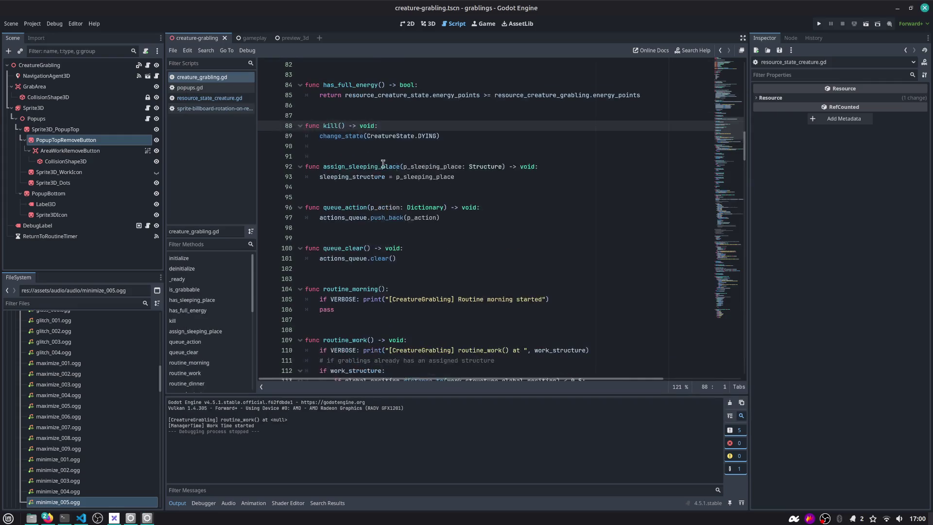
Inspect kill()'s change_state(CreatureState.DYING) call and put the caret at the end of the kill() header.
key("Down")
double_click(331, 126)
double_click(344, 136)
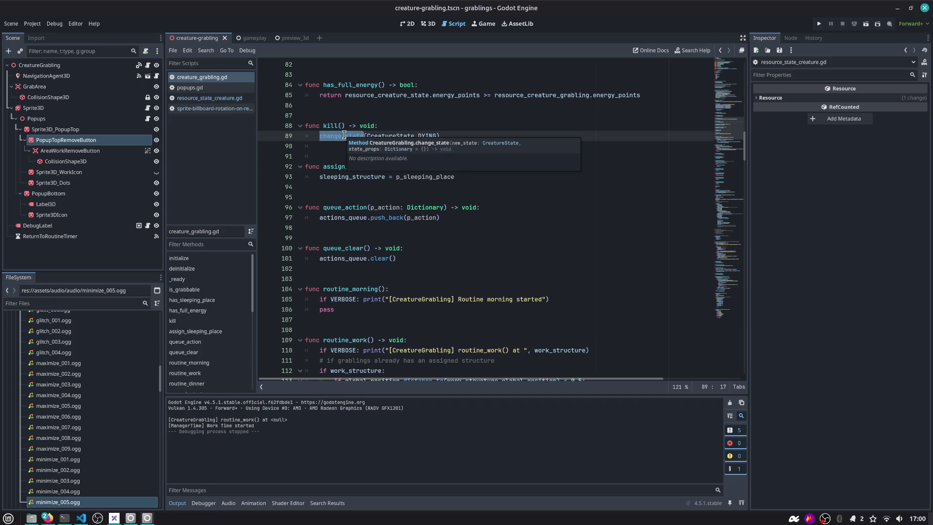
left_click(471, 133)
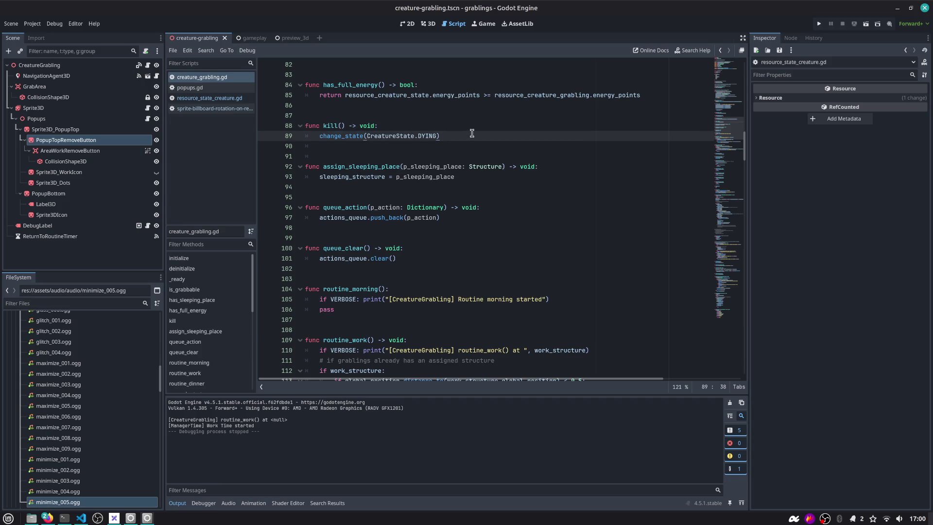
scroll(472, 134, "up", 1)
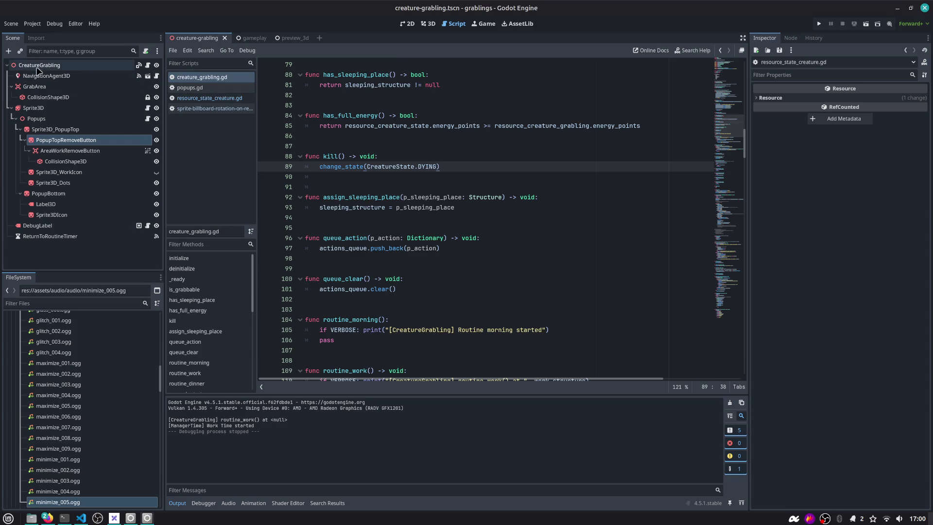
left_click(11, 108)
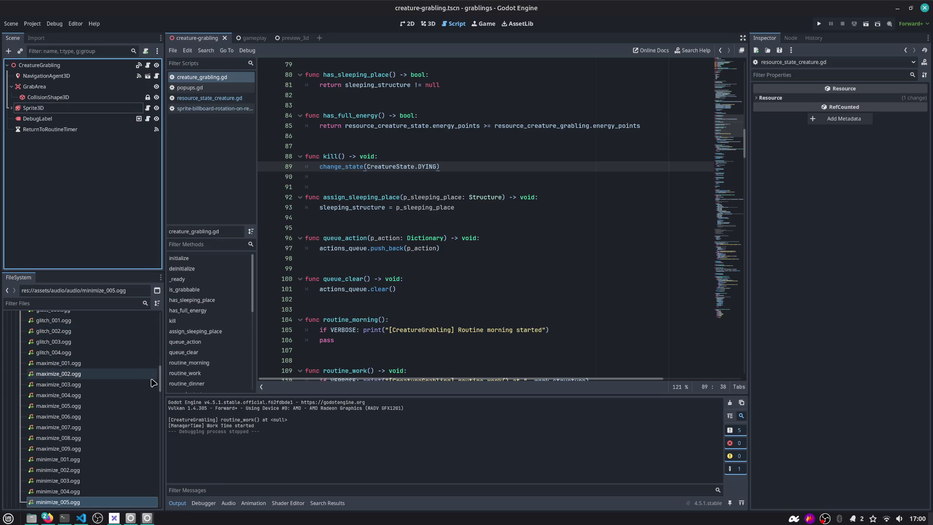
left_click_drag(160, 384, 159, 318)
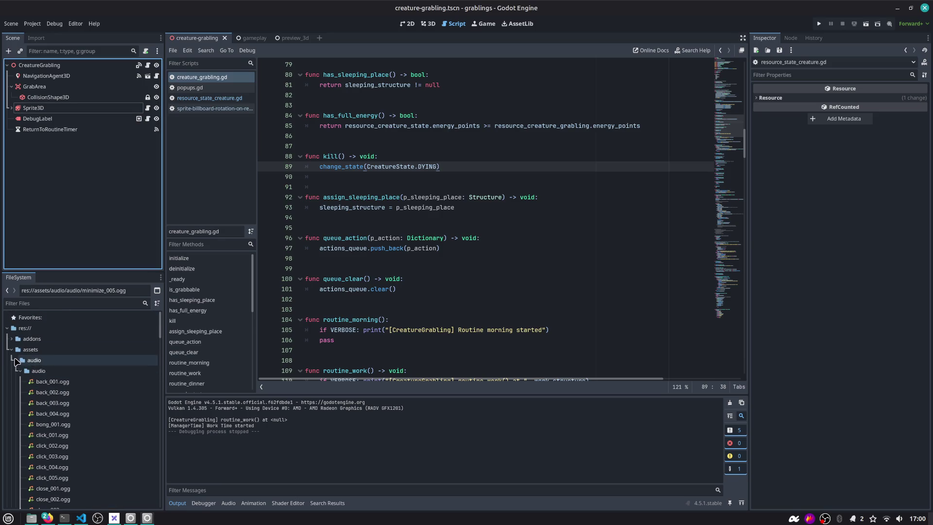
double_click(327, 156)
left_click(410, 158)
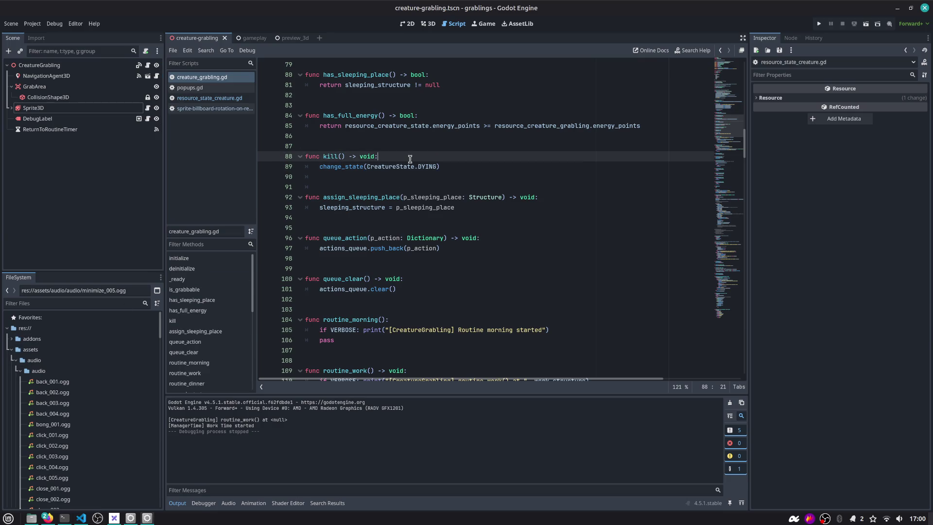
Add a new line at the top of kill() starting an 'if state' check.
key("Return")
type("if")
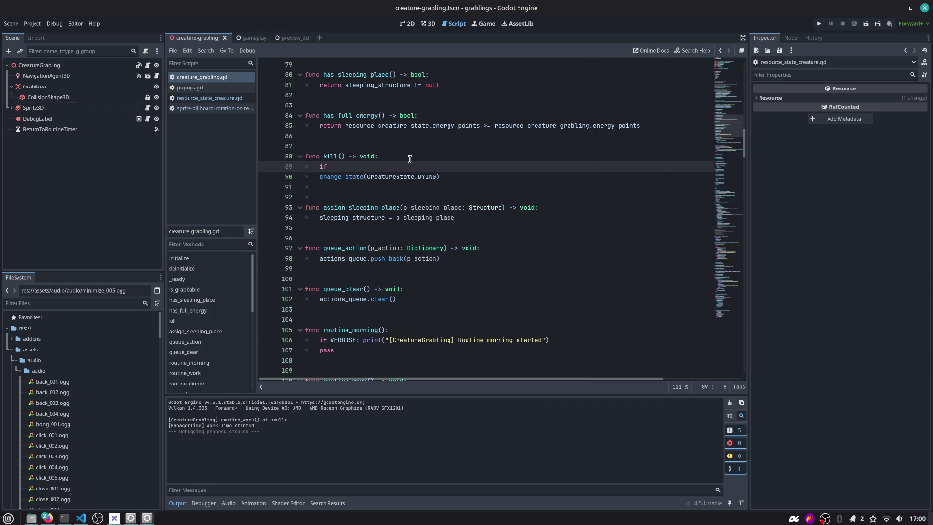
type("s")
type("tate")
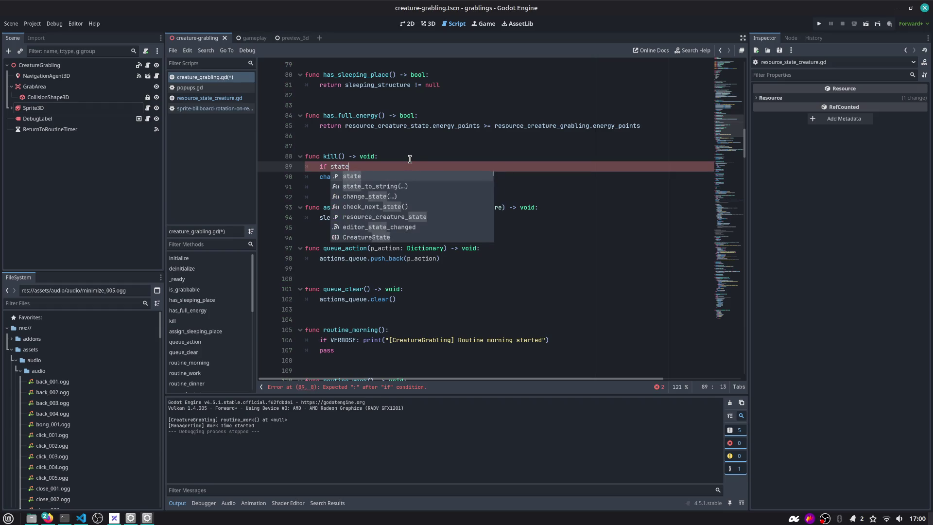
key("Return")
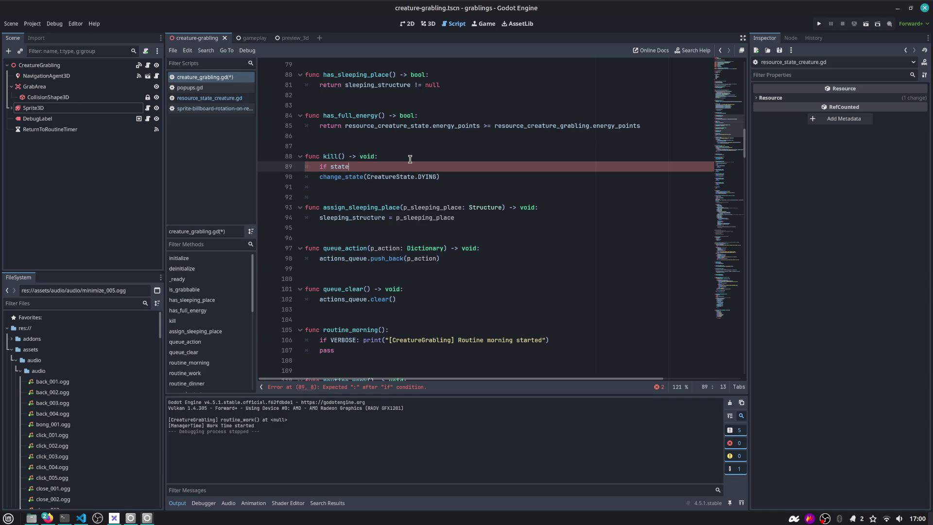
Review change_state's DYING early-return check, restore it after a trial deletion, and return to kill().
left_click(349, 177)
left_click(348, 176, "ctrl")
left_click_drag(356, 197, 266, 188)
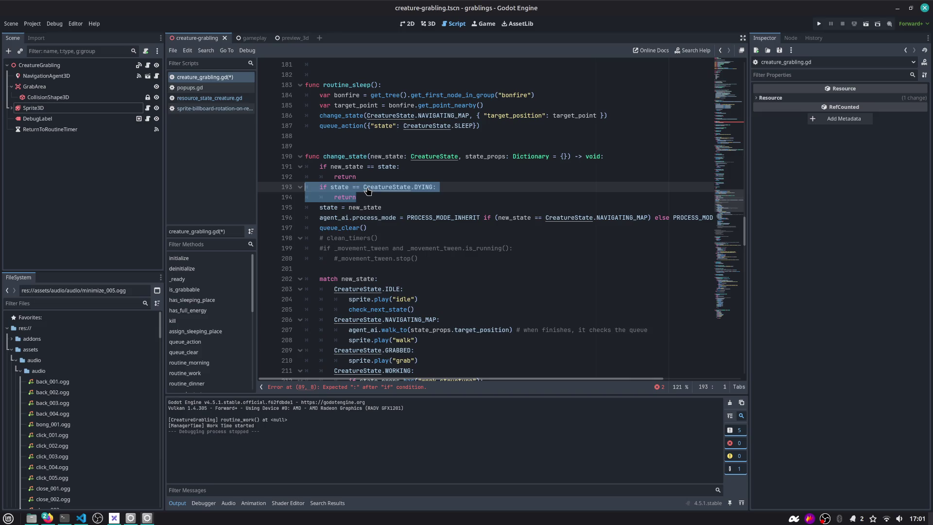
key("BackSpace")
key("BackSpace")
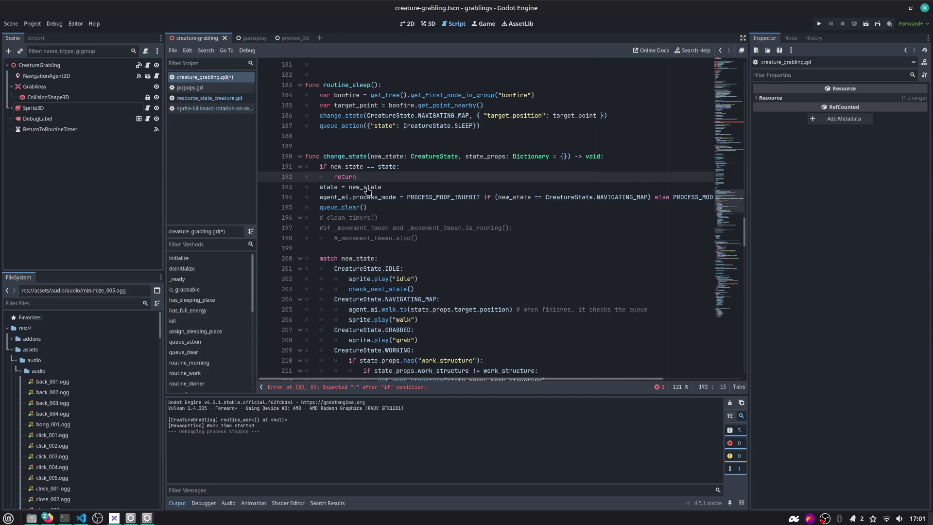
key("ctrl+z")
key("ctrl+s")
double_click(343, 156)
key("ctrl+f")
key("Escape")
key("alt+Left")
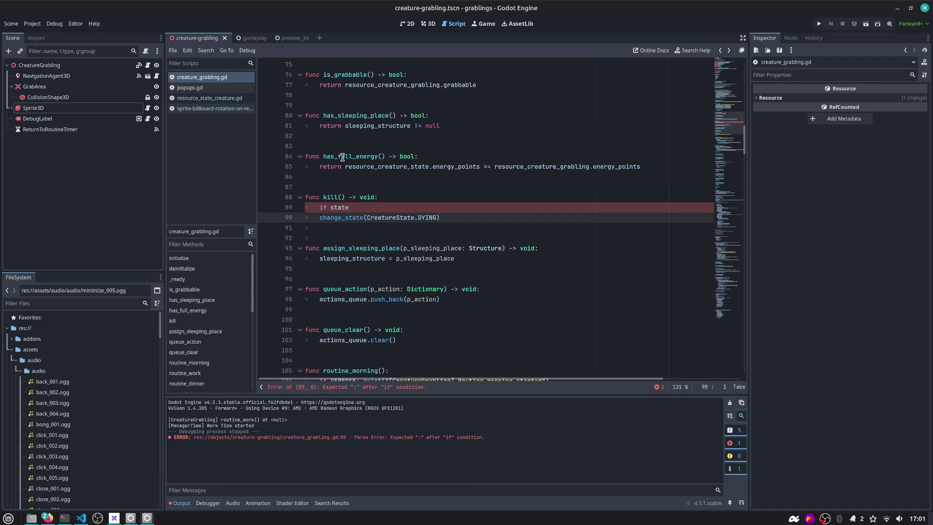
Add empty lines after the change_state call on line 90.
left_click(366, 209)
left_click(440, 215)
key("Return")
key("Return")
key("Up")
key("Up")
key("Up")
key("Down")
key("Down")
key("shift+Down")
key("shift+Down")
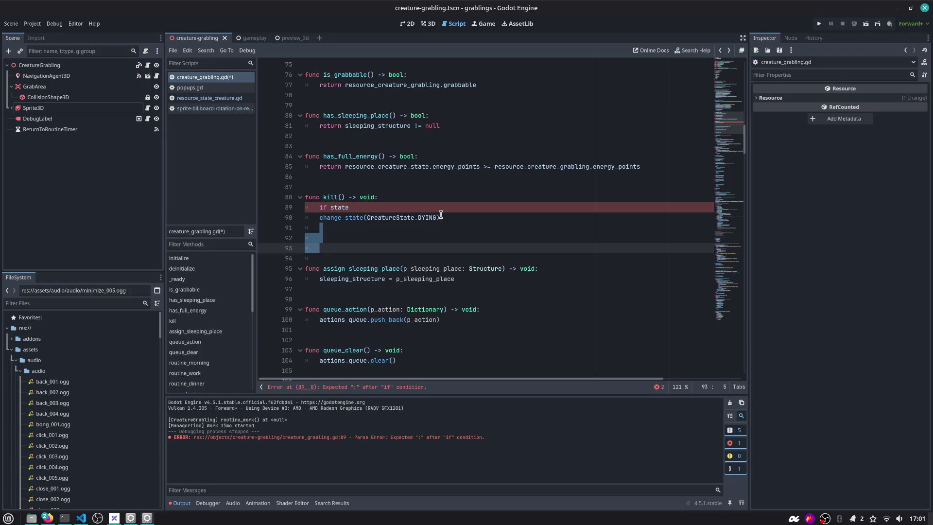
Write a get_tree().get_nodes_in_group() call on line 91 of kill().
key("Up")
key("Up")
type("t_tr")
key("Return")
type(".get-no")
key("BackSpace")
key("BackSpace")
key("BackSpace")
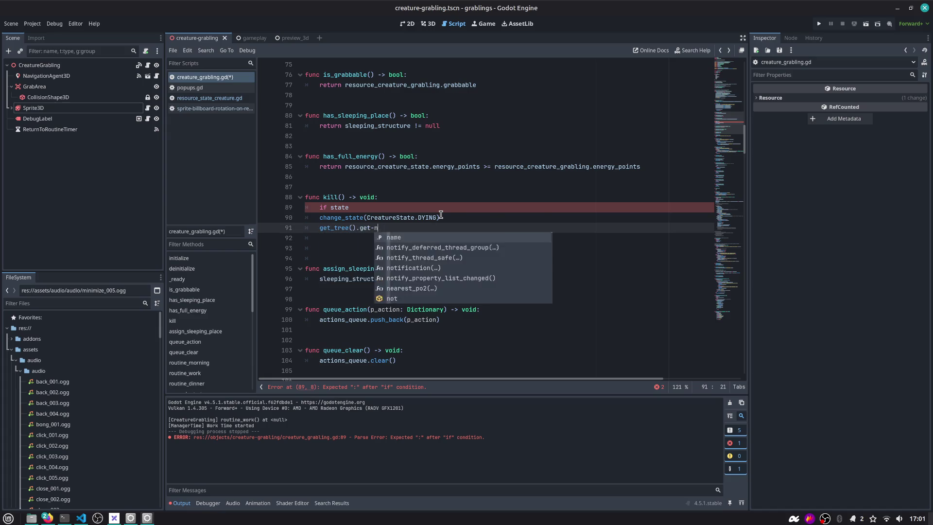
type("_node")
key("Return")
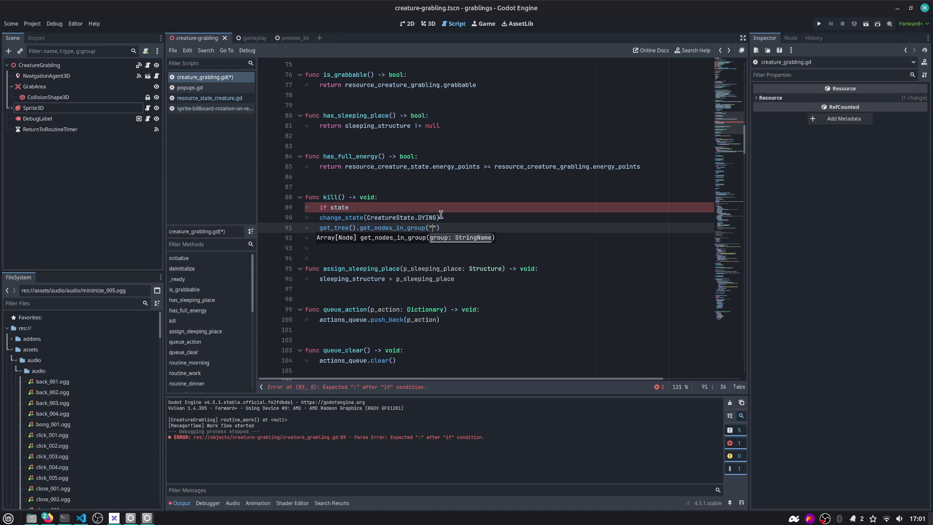
Confirm the CreatureGrabling node's group in Node > Groups and pass "grablings" to the call.
left_click(127, 68)
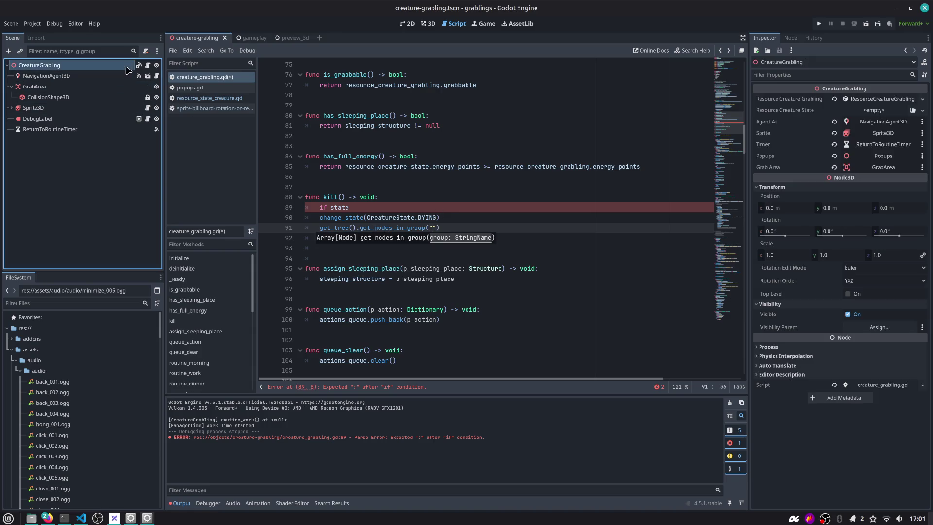
left_click(790, 38)
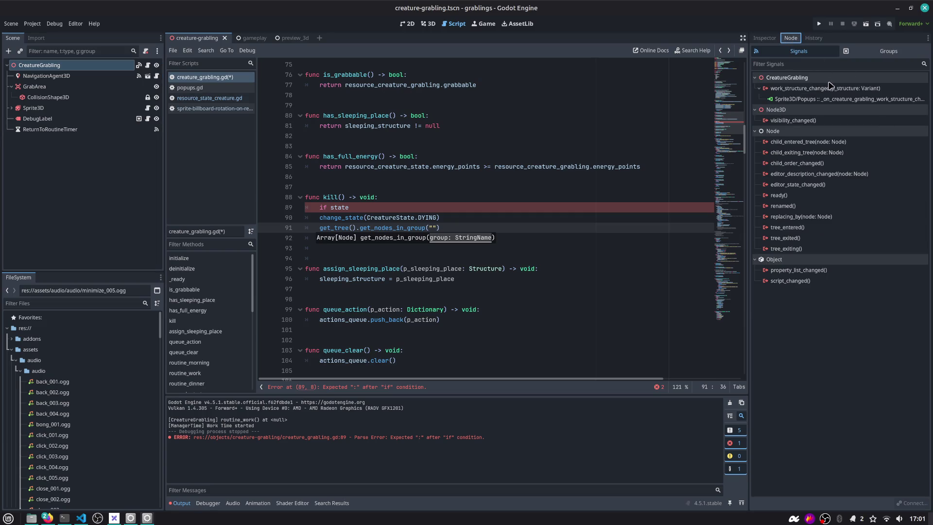
left_click(882, 52)
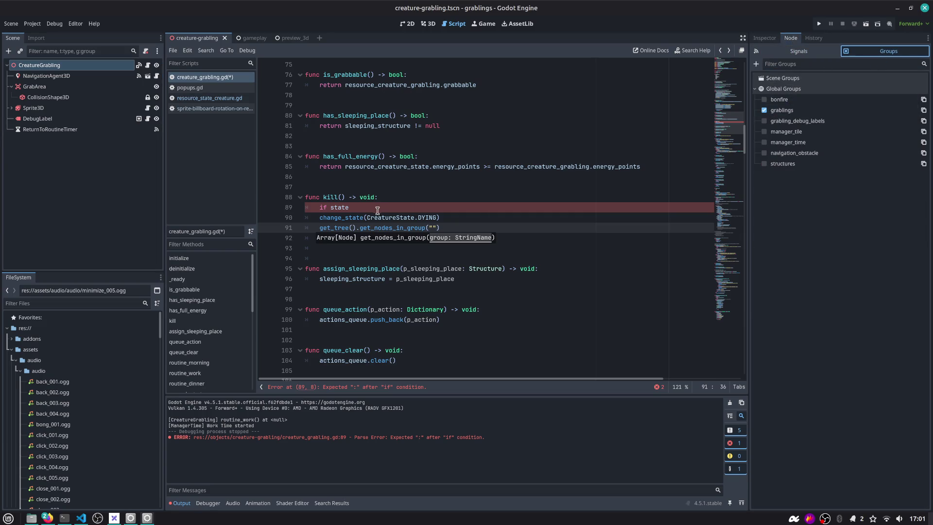
type("grablings")
key("End")
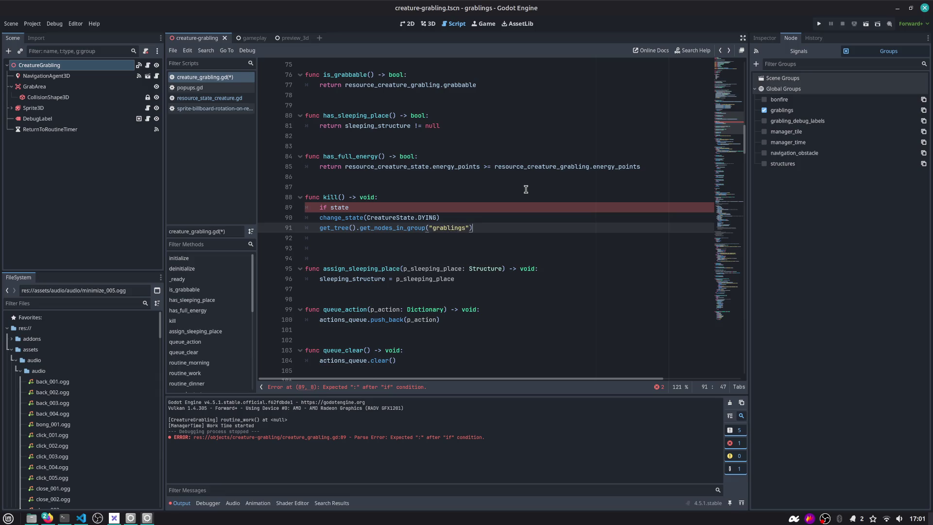
Store the group's size() in var remaining_grablings and begin an 'if remaining_grablings == 0:' block.
type("var re")
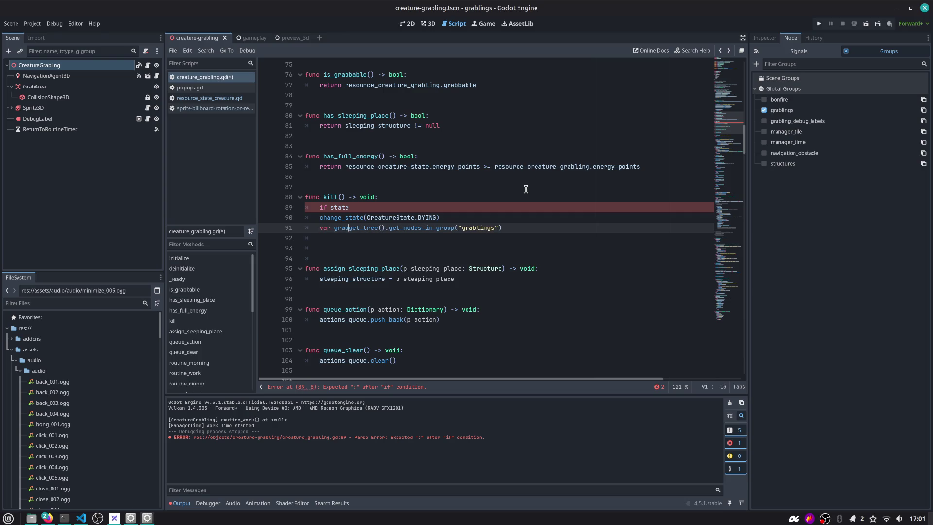
type("maining_grabling")
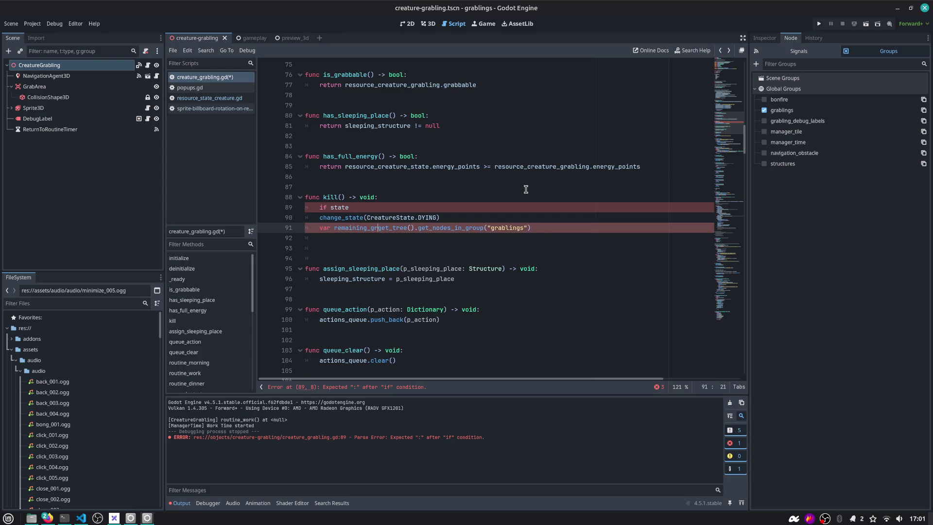
type("s =")
key("End")
type(".len")
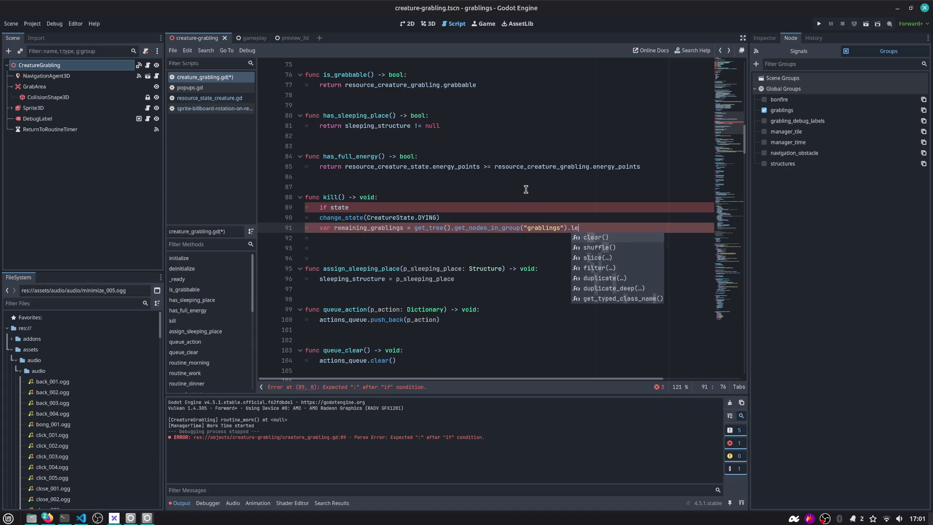
key("BackSpace")
key("BackSpace")
key("BackSpace")
type("si")
key("Return")
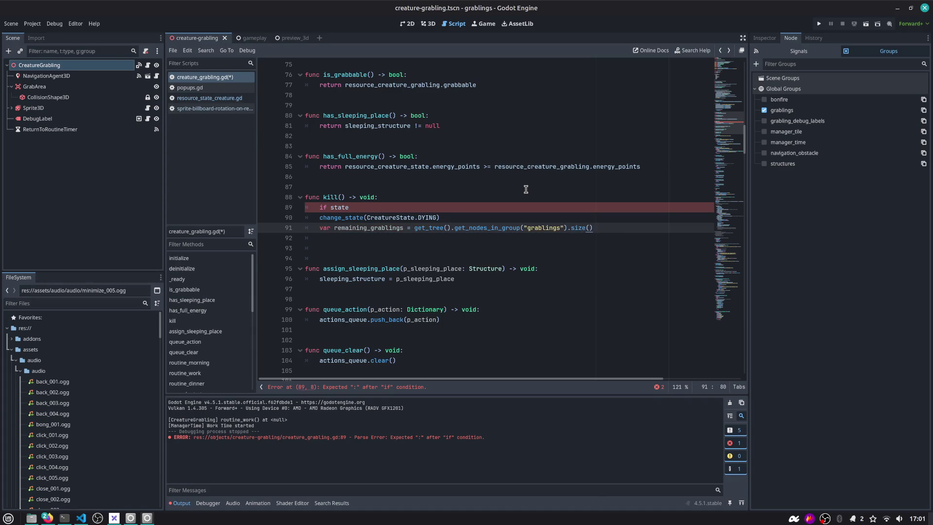
key("Return")
type("if remaining_grablings =")
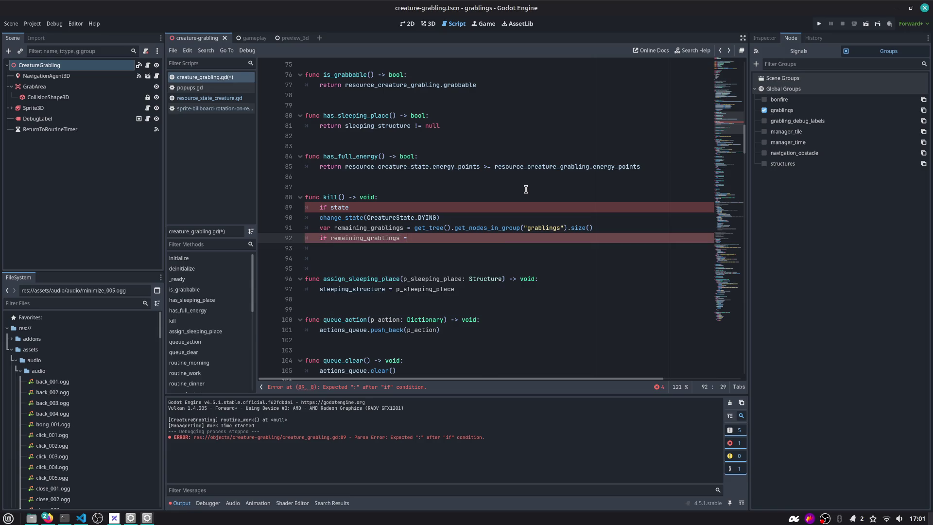
key("Return")
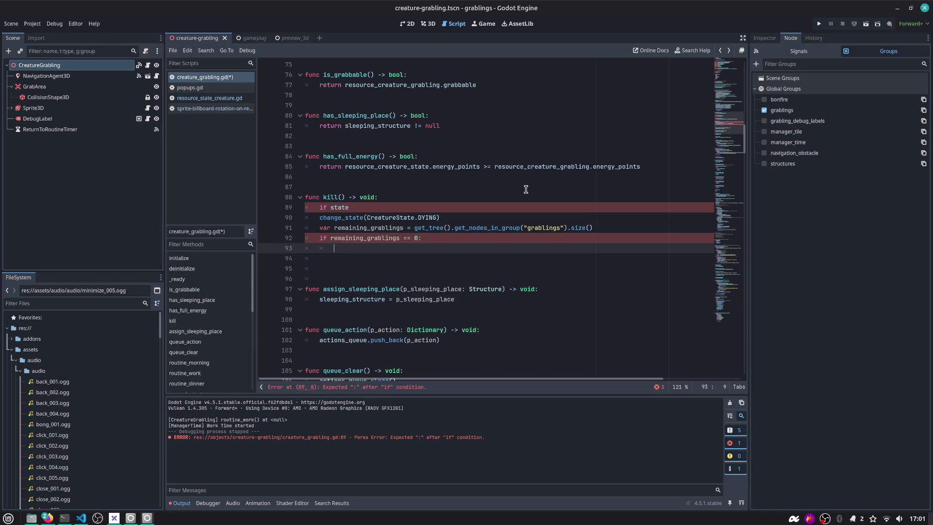